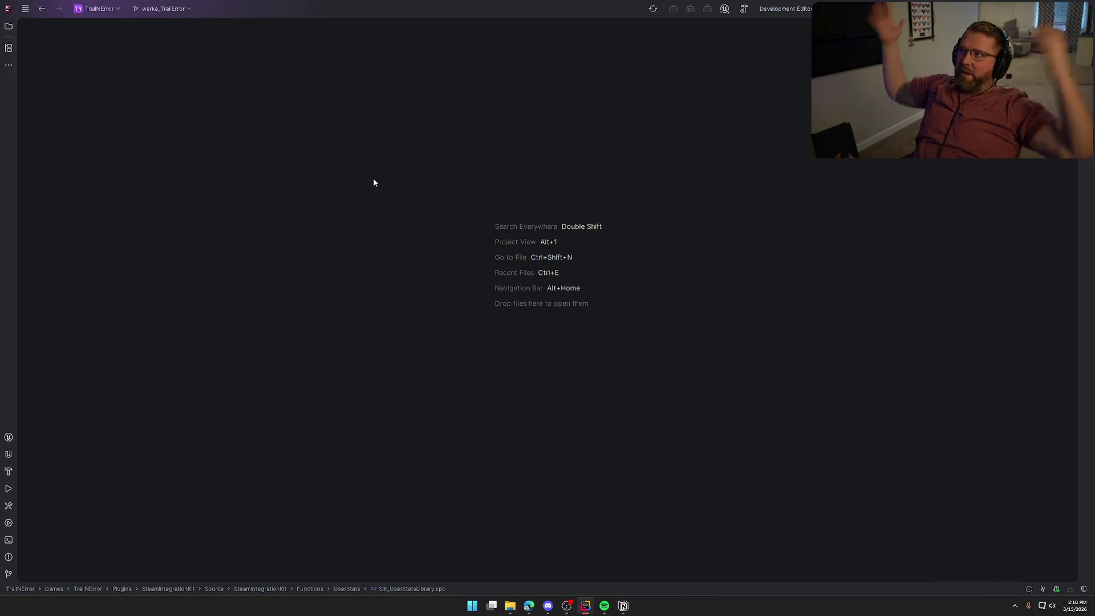
# - Switch to Notion and drag its To Do window over the Rider IDE
pyautogui.hotkey('alt', 'Tab')
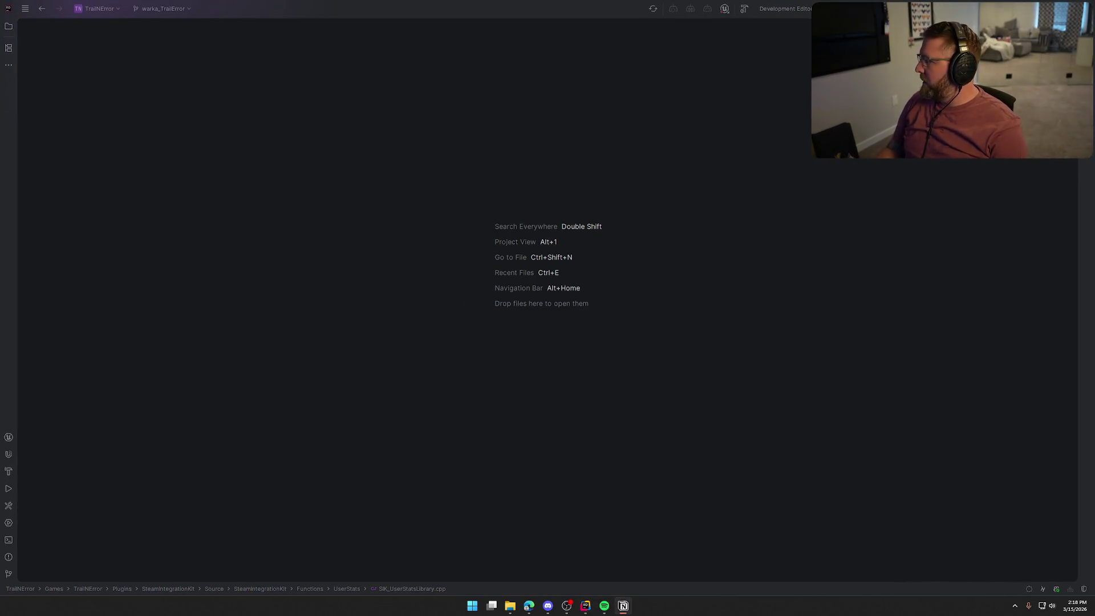
pyautogui.moveTo(1089, 114)
pyautogui.mouseDown()
pyautogui.moveTo(971, 112)
pyautogui.moveTo(437, 49)
pyautogui.mouseUp()
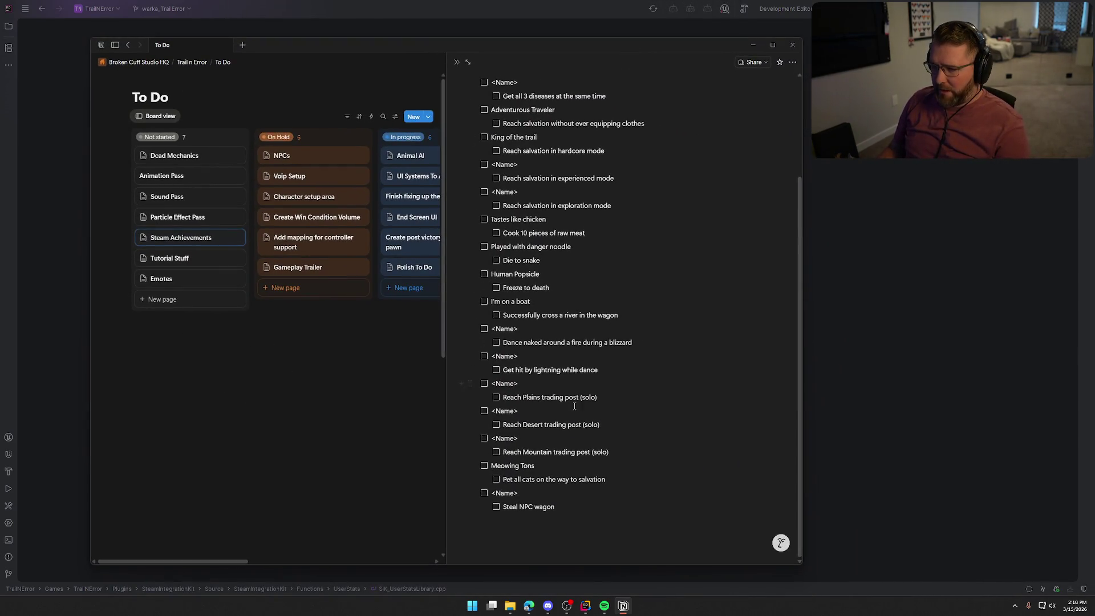
pyautogui.scroll(5, 574, 406)
pyautogui.scroll(-5, 538, 263)
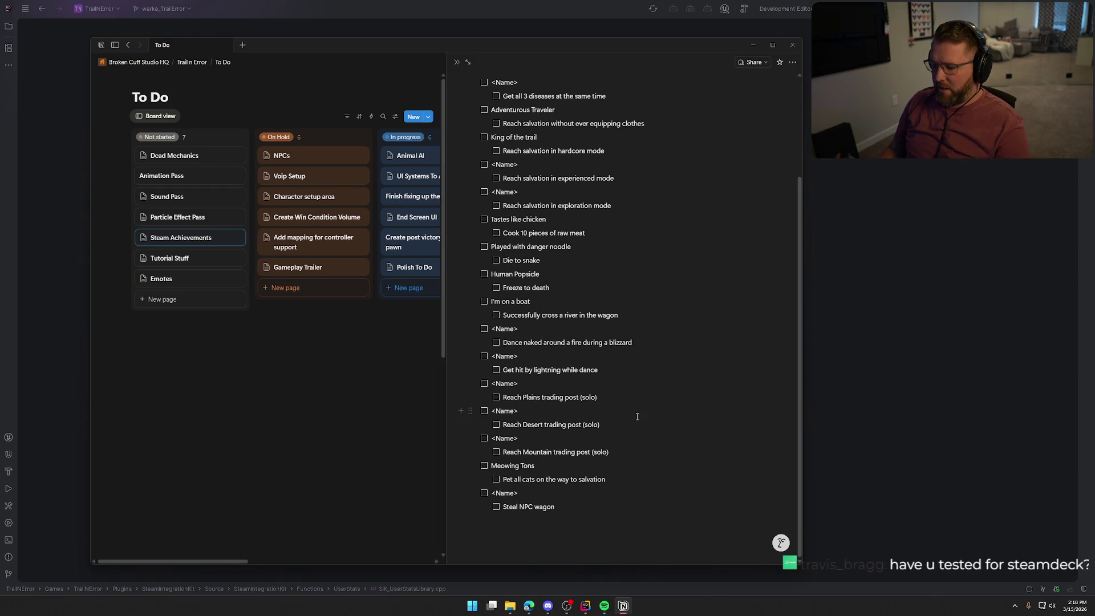
pyautogui.scroll(3, 637, 417)
pyautogui.scroll(-3, 547, 302)
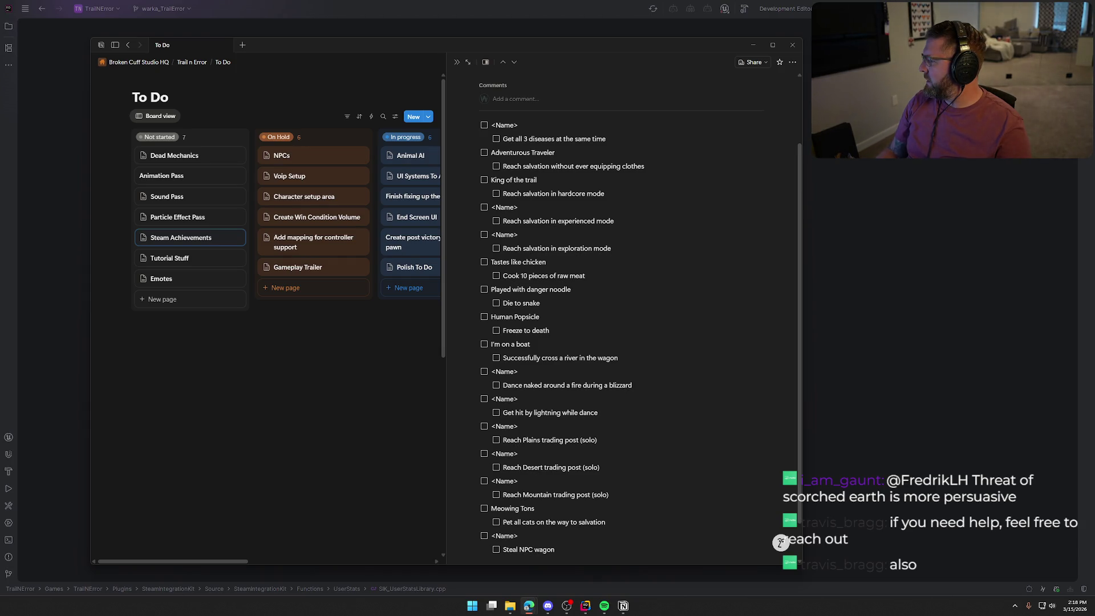
# - Maximize the browser and scroll the Steam Deck page to the model listings
pyautogui.hotkey('alt', 'Tab')
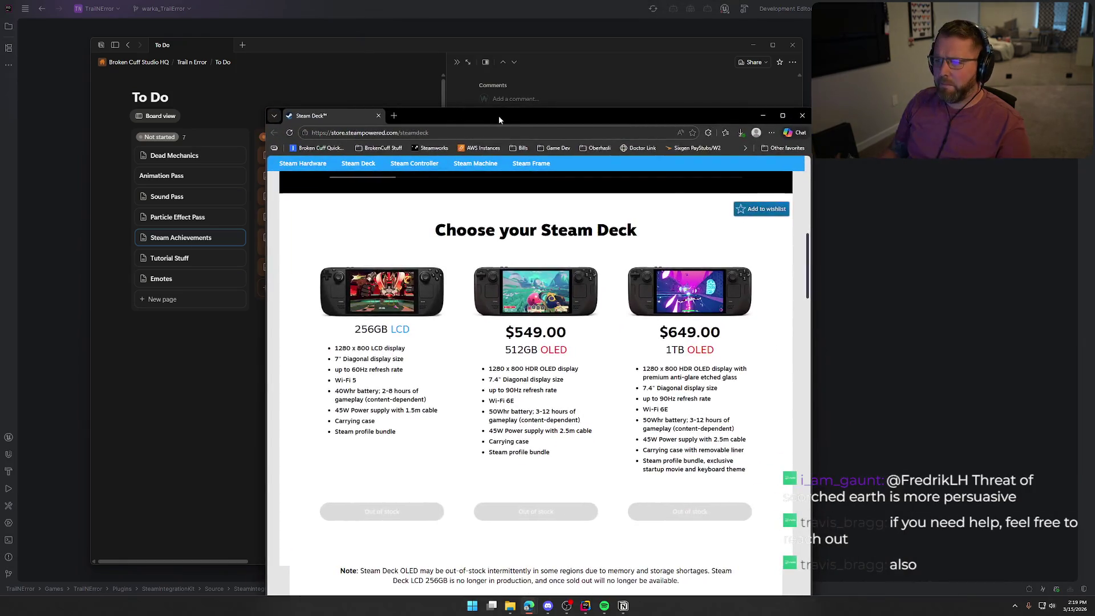
pyautogui.doubleClick(486, 116)
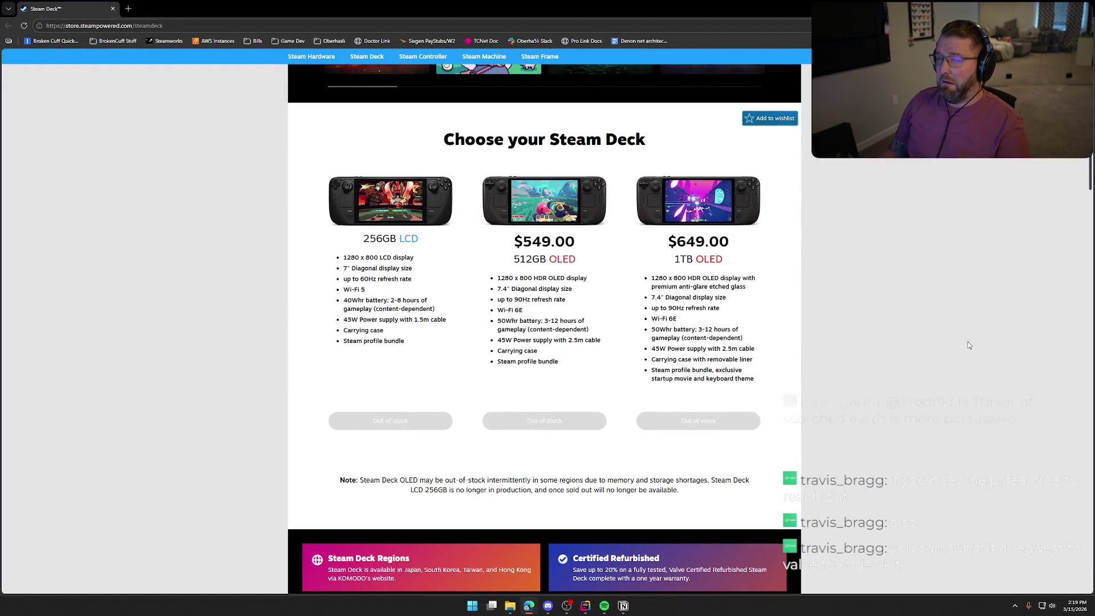
pyautogui.scroll(5, 972, 376)
pyautogui.scroll(3, 970, 381)
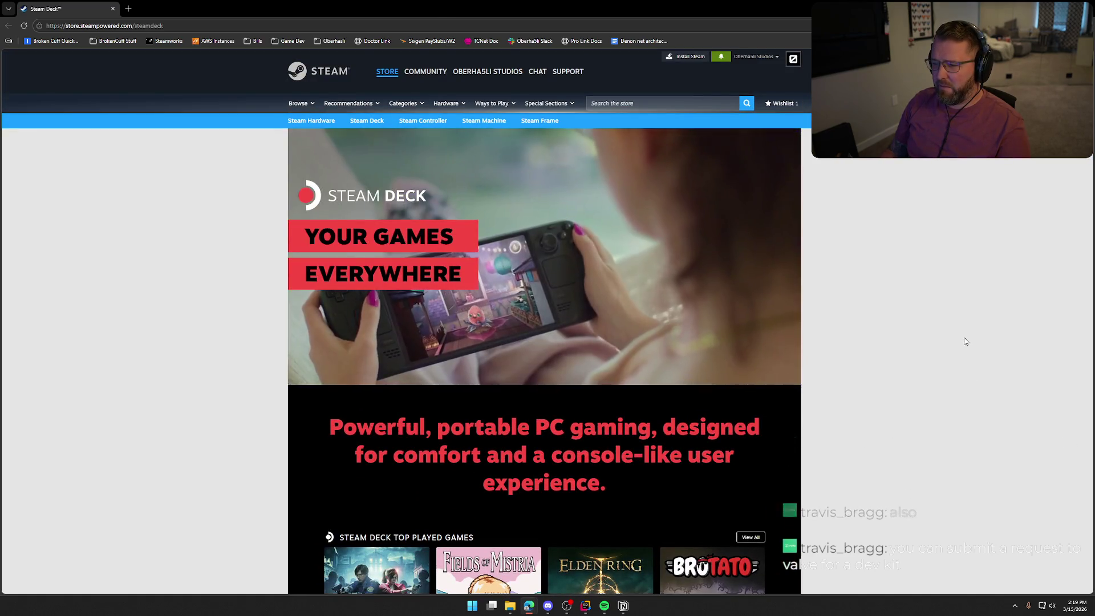
pyautogui.scroll(-3, 966, 341)
pyautogui.scroll(-5, 965, 342)
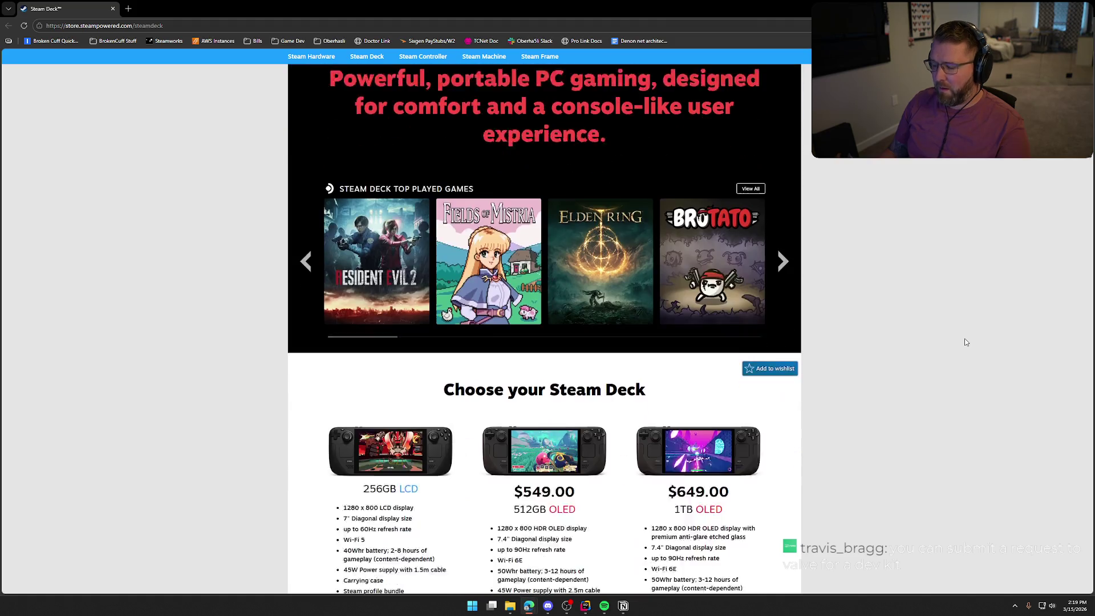
pyautogui.scroll(-1, 965, 342)
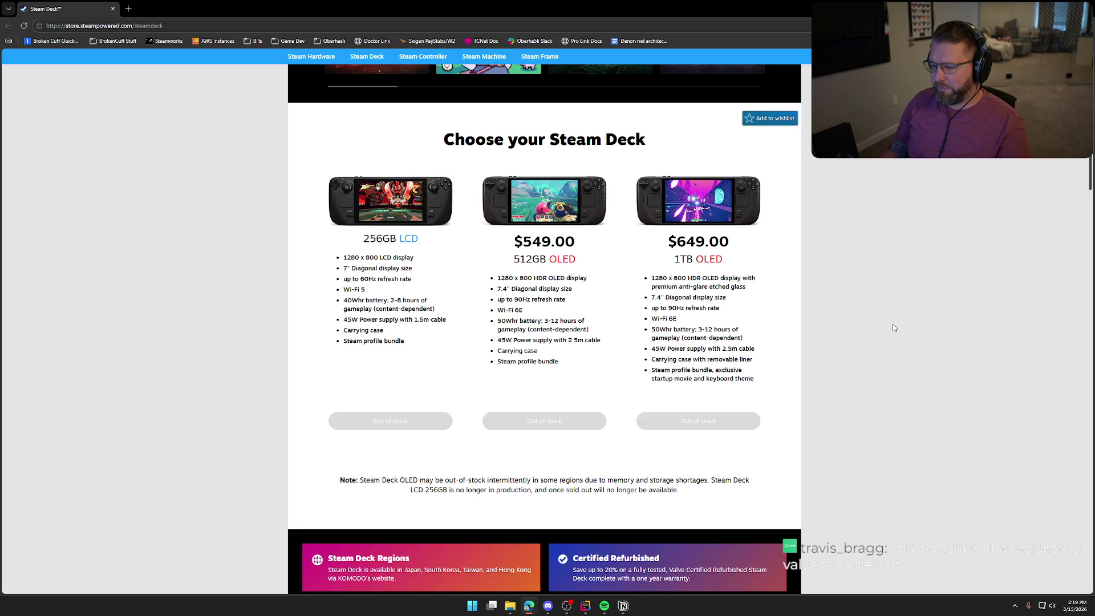
# - Read the memory and storage shortage note, then scroll through the Steam Deck tech specs
pyautogui.moveTo(609, 481); pyautogui.dragTo(694, 481)
pyautogui.click(845, 264)
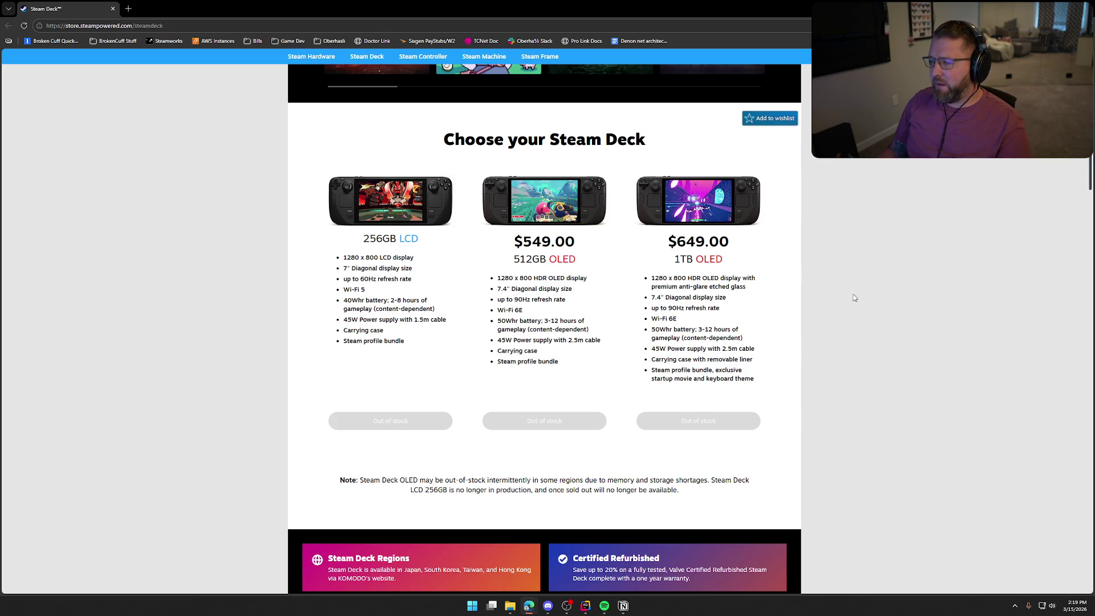
pyautogui.scroll(-5, 861, 291)
pyautogui.scroll(-3, 861, 294)
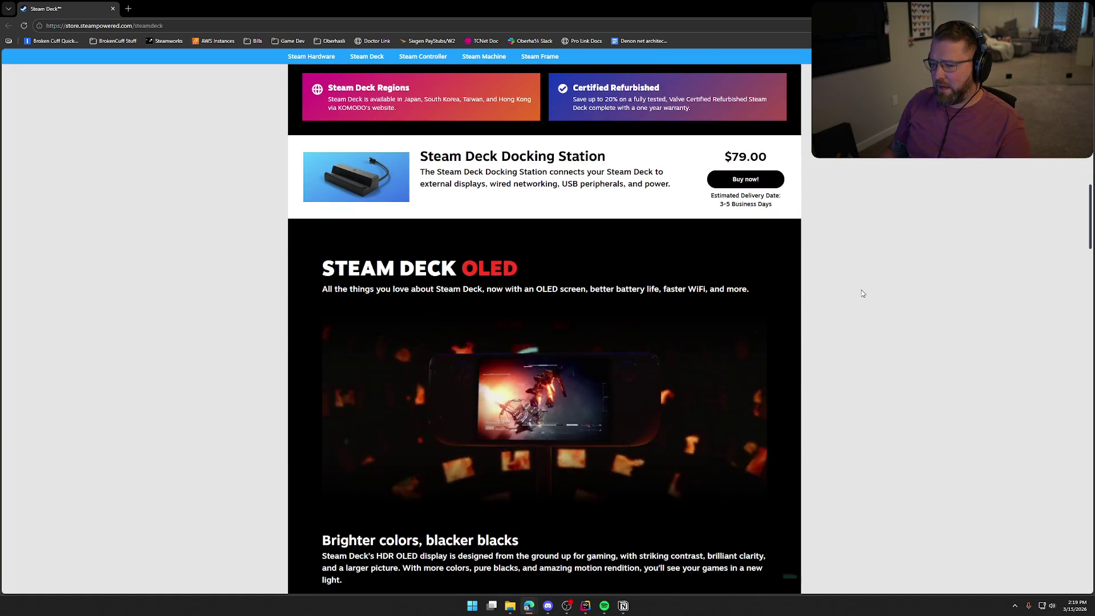
pyautogui.scroll(-2, 861, 293)
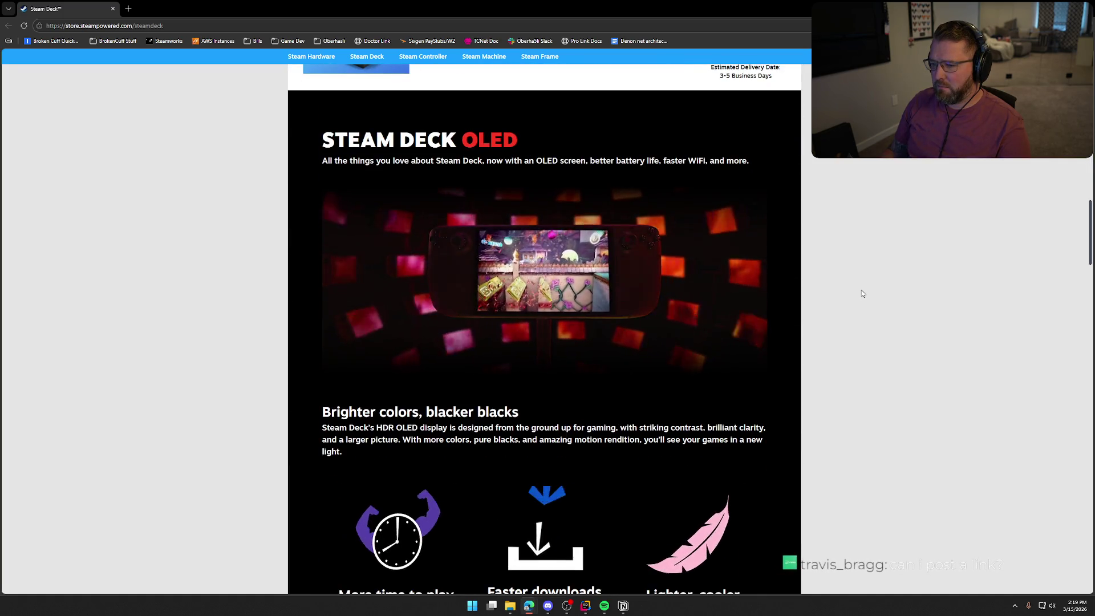
pyautogui.scroll(-1, 862, 293)
pyautogui.scroll(-2, 861, 293)
pyautogui.scroll(-8, 861, 293)
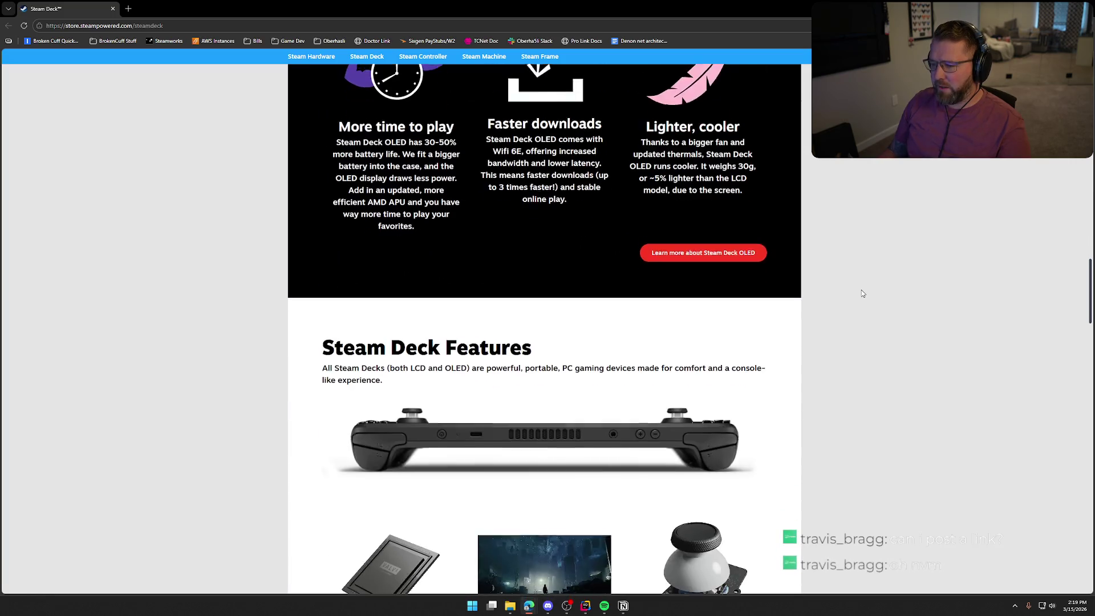
pyautogui.scroll(-7, 863, 293)
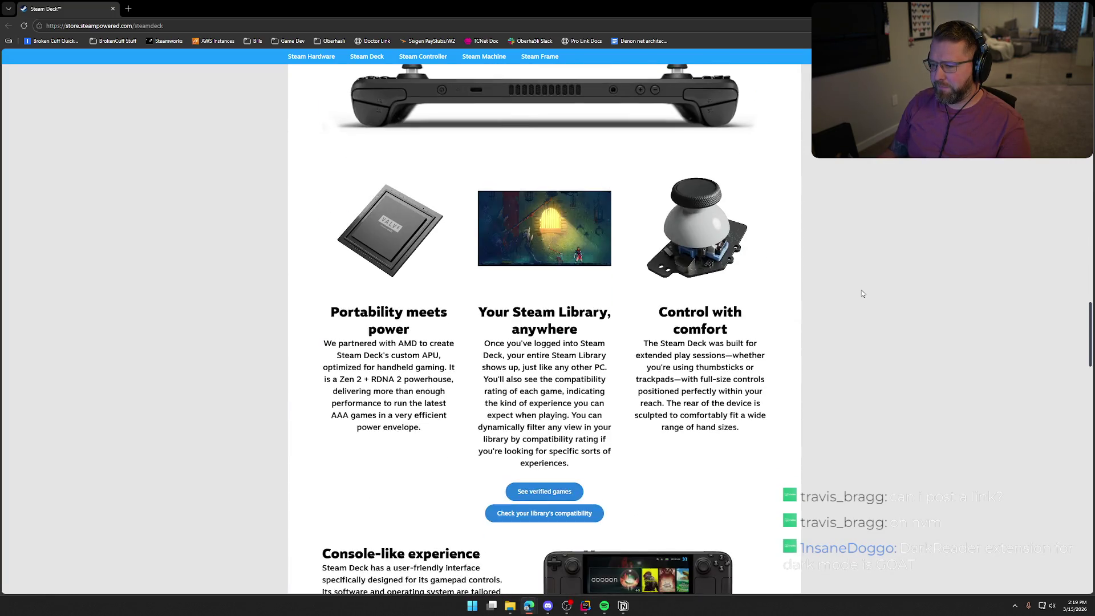
pyautogui.scroll(-2, 862, 293)
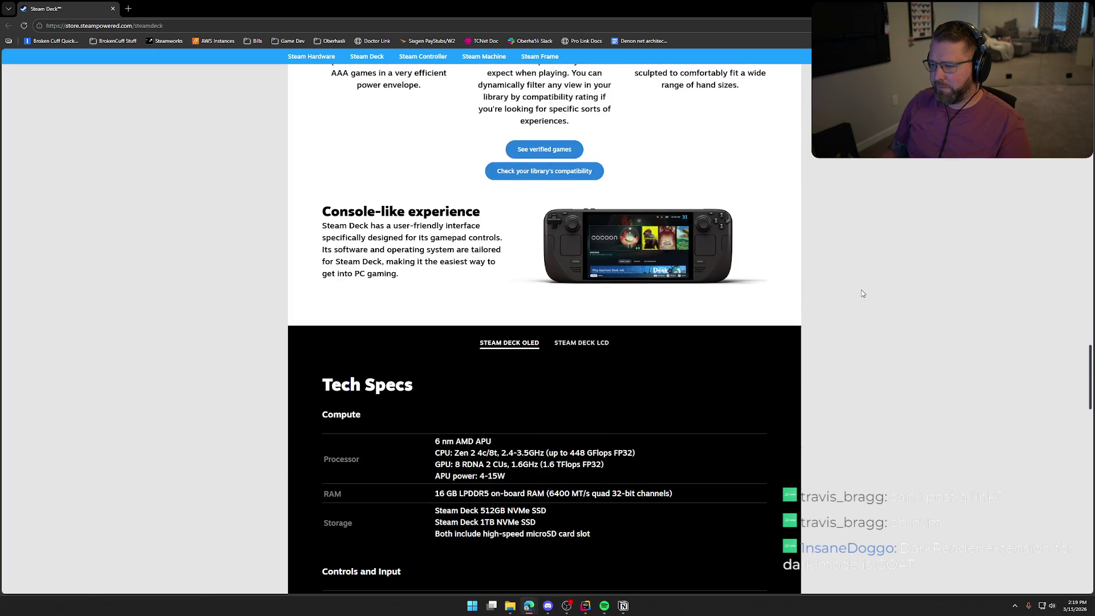
pyautogui.scroll(-6, 862, 293)
pyautogui.scroll(-15, 861, 294)
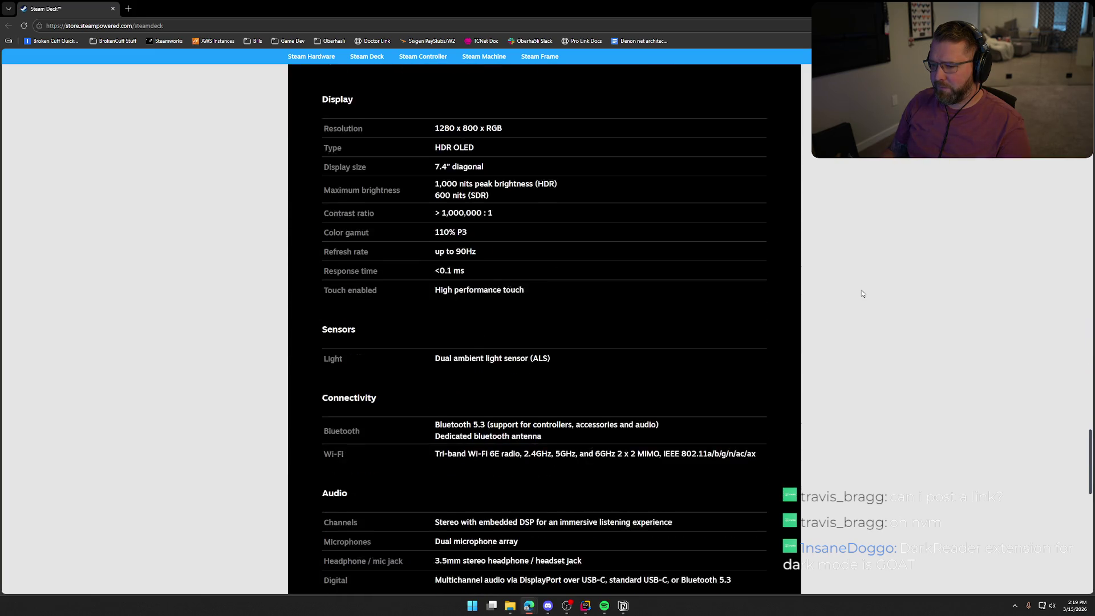
pyautogui.scroll(4, 867, 290)
pyautogui.scroll(20, 867, 289)
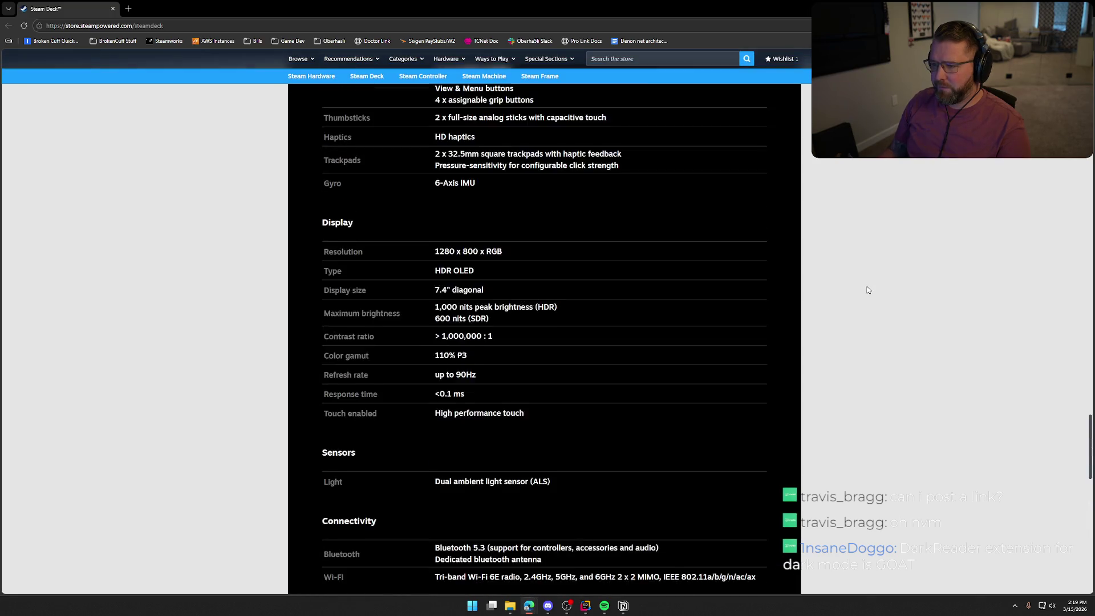
pyautogui.scroll(8, 854, 260)
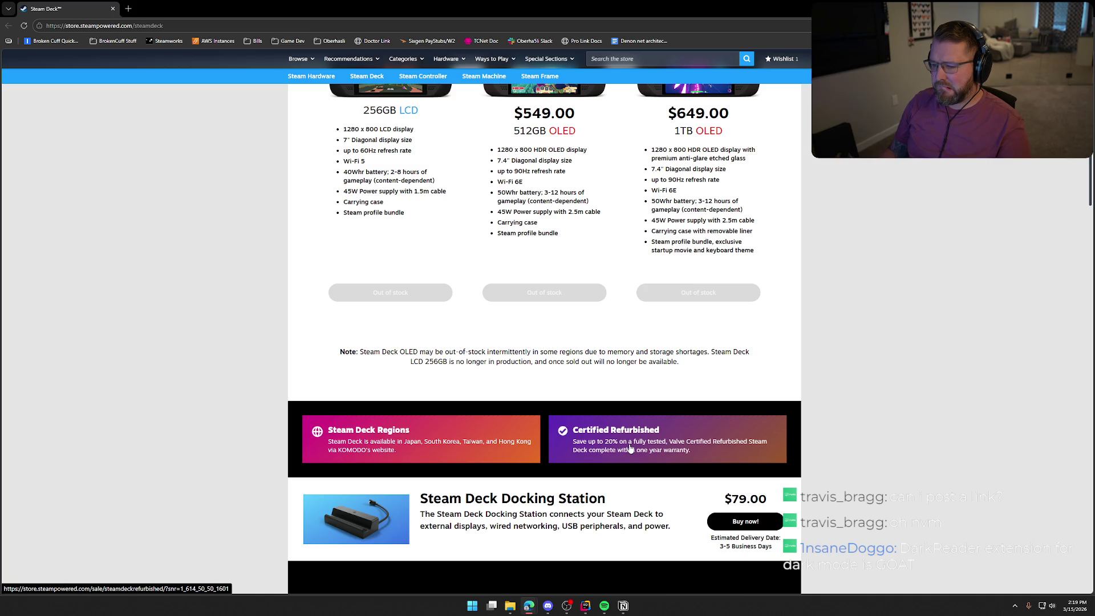
# - Browse the Certified Refurbished Steam Deck listings
pyautogui.click(630, 449)
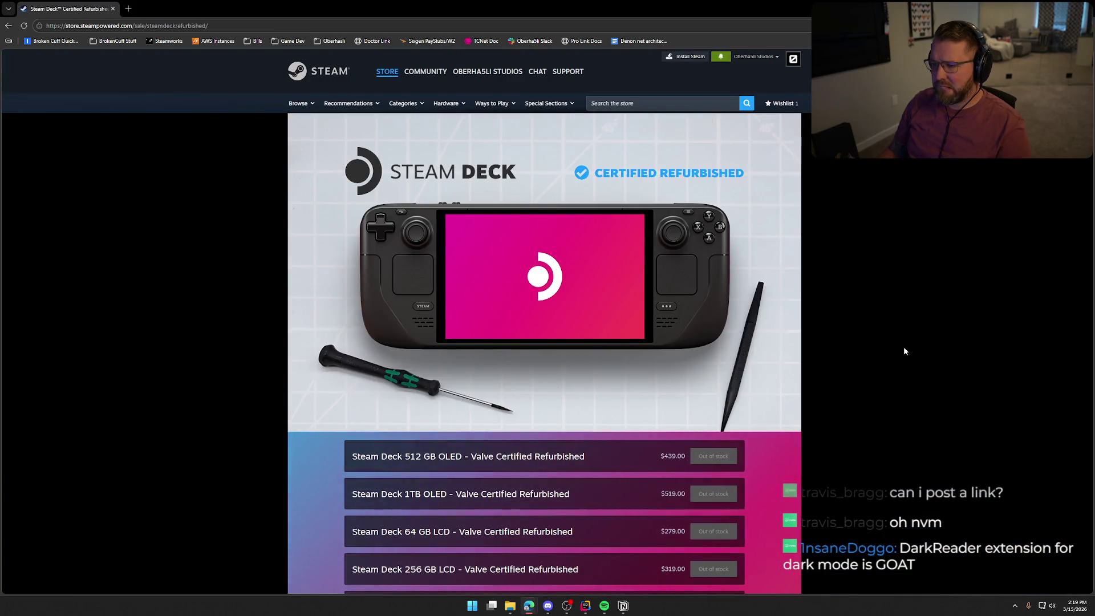
pyautogui.scroll(-3, 903, 346)
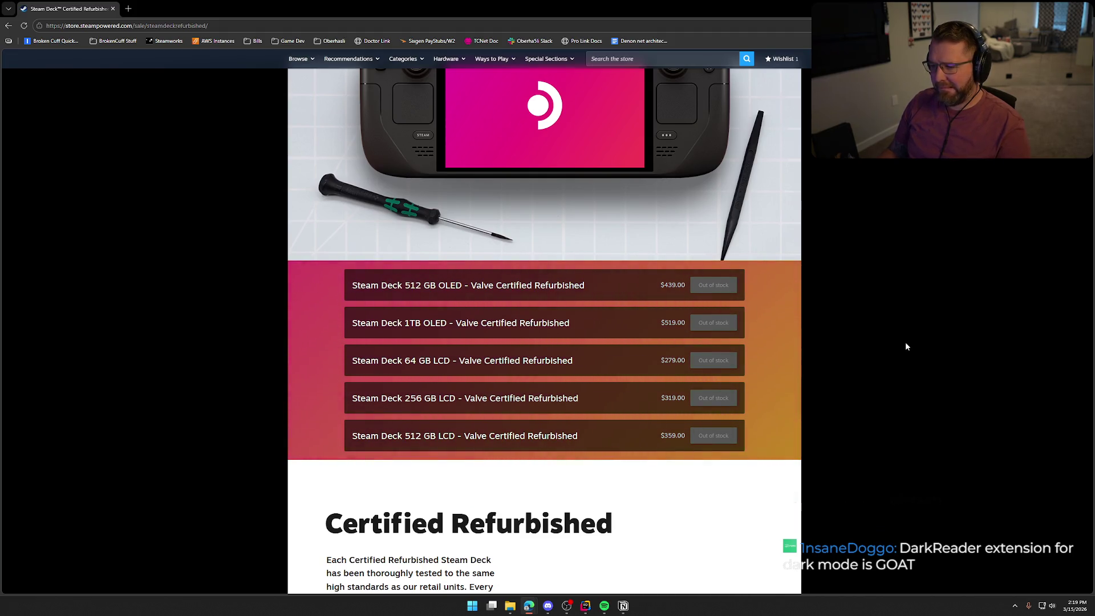
pyautogui.scroll(-12, 906, 346)
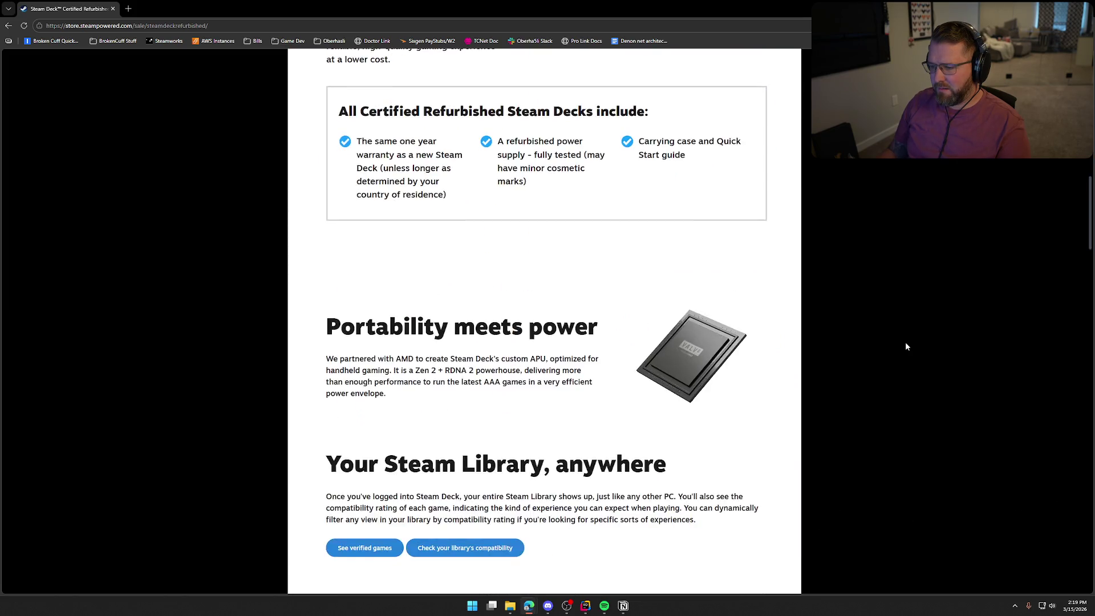
pyautogui.scroll(-9, 906, 344)
# - Go back to the Steam Deck page, then return to the Notion To Do board
pyautogui.click(9, 26)
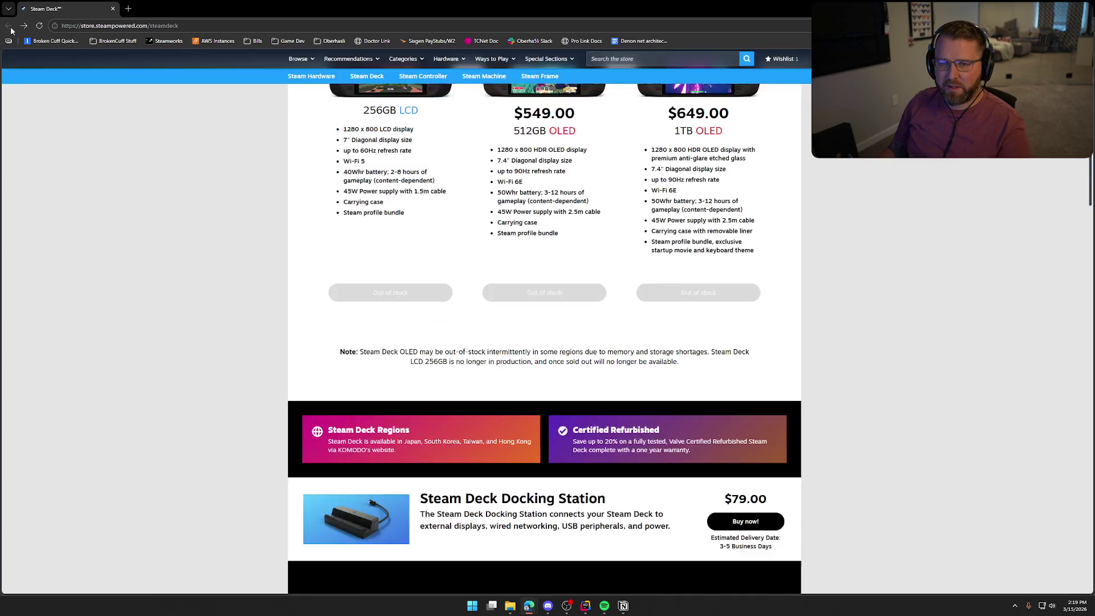
pyautogui.scroll(4, 779, 325)
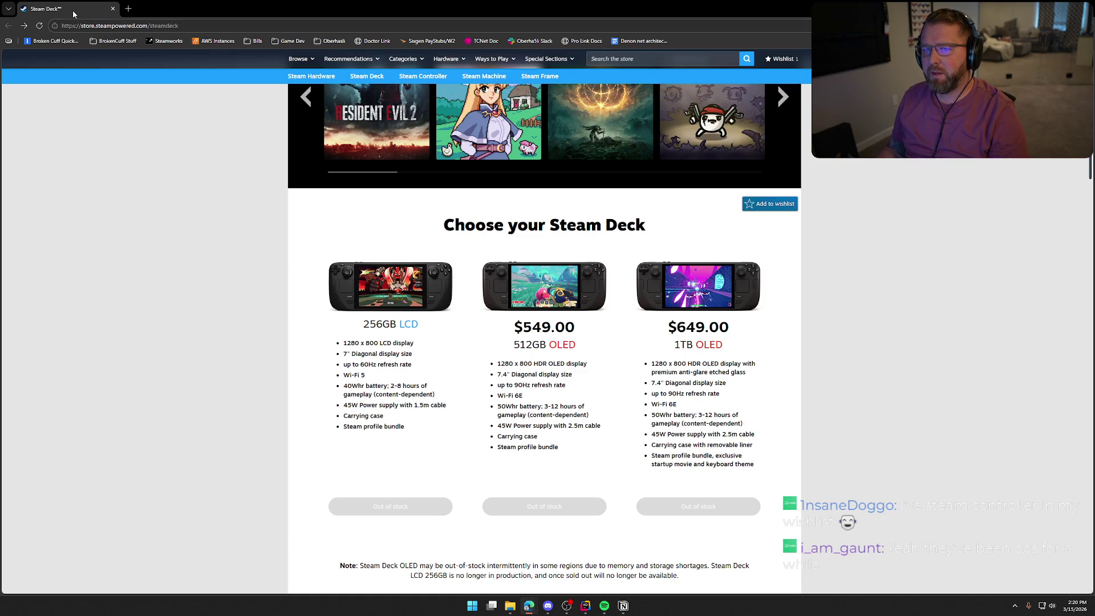
pyautogui.hotkey('alt', 'Tab')
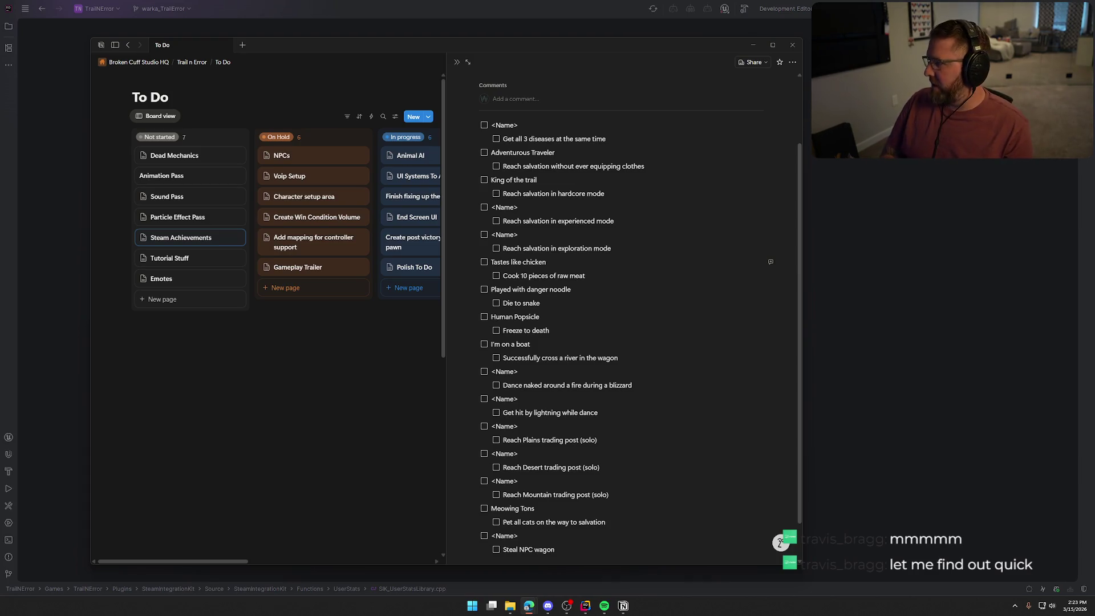
# - Bring ChatGPT full-screen and paste a screenshot of the request form into the prompt
pyautogui.click(753, 44)
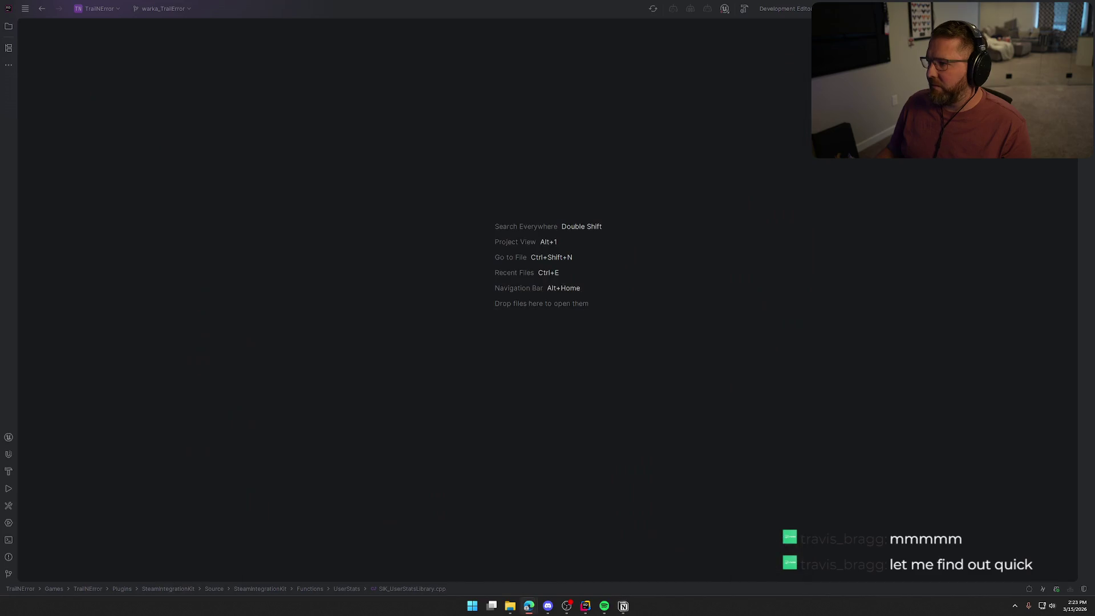
pyautogui.hotkey('alt', 'Tab')
pyautogui.doubleClick(570, 117)
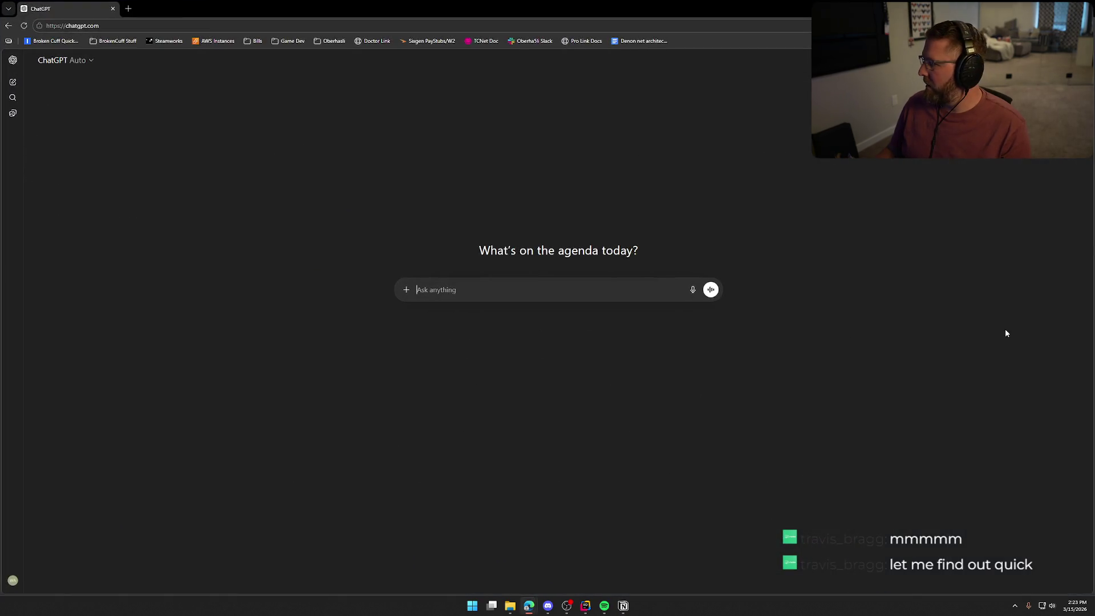
pyautogui.press('super+shift+s')
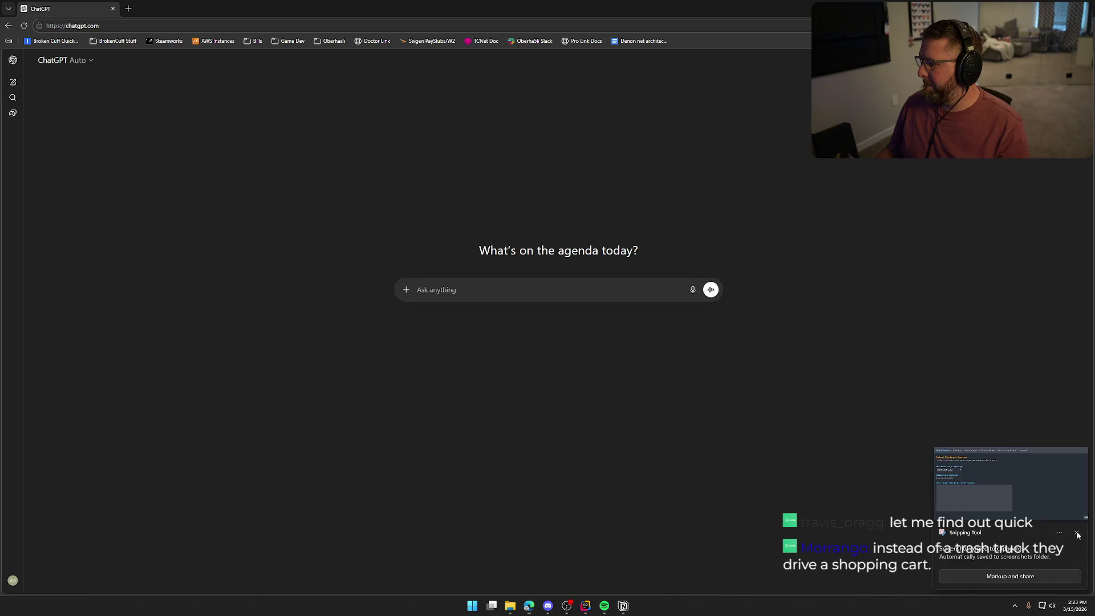
pyautogui.click(524, 287)
pyautogui.hotkey('ctrl', 'v')
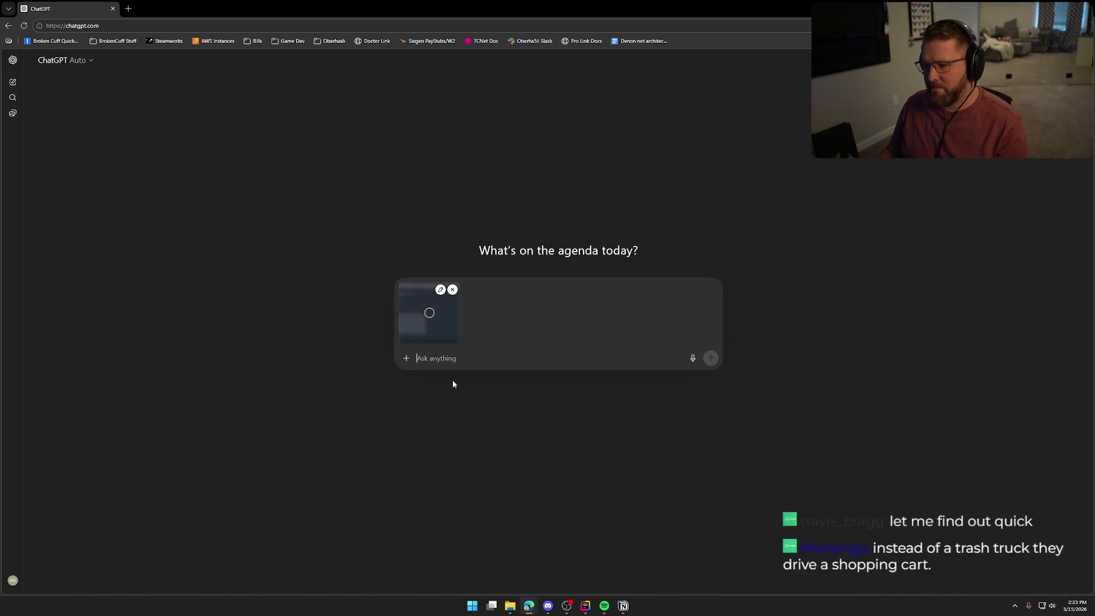
# - Type a prompt asking for help drafting a response to 'What is the planned use for the requested hardware'
pyautogui.write('i am')
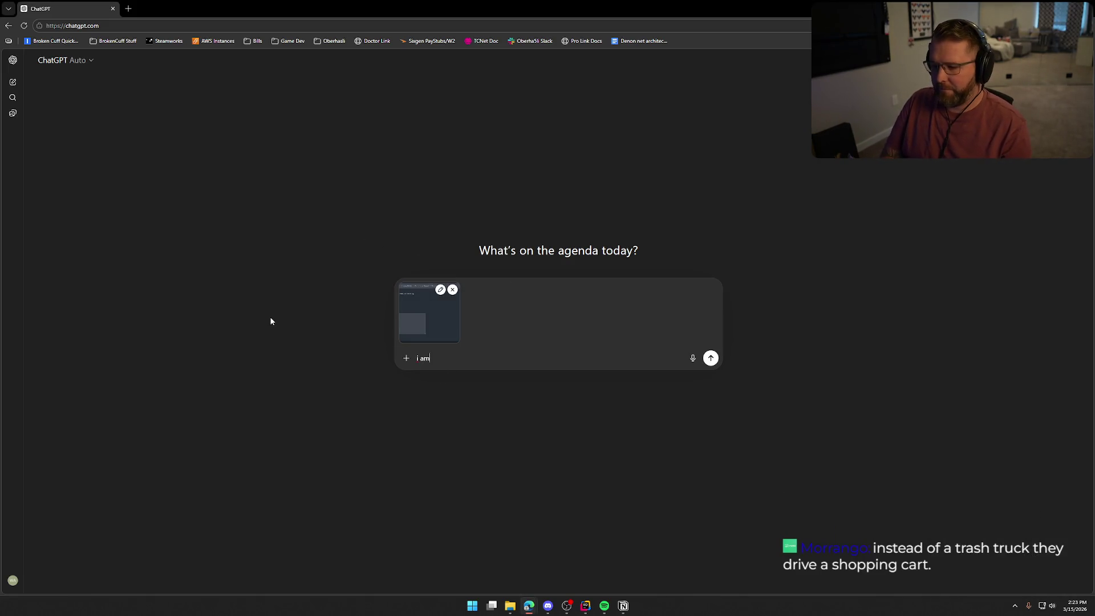
pyautogui.write(' filling out this re')
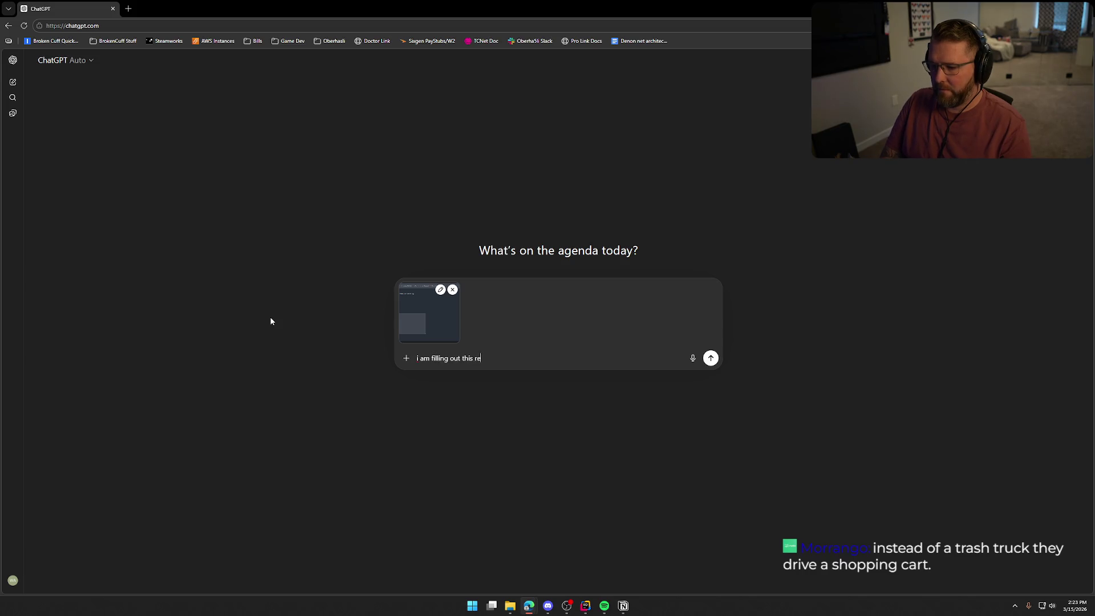
pyautogui.write('quest fo')
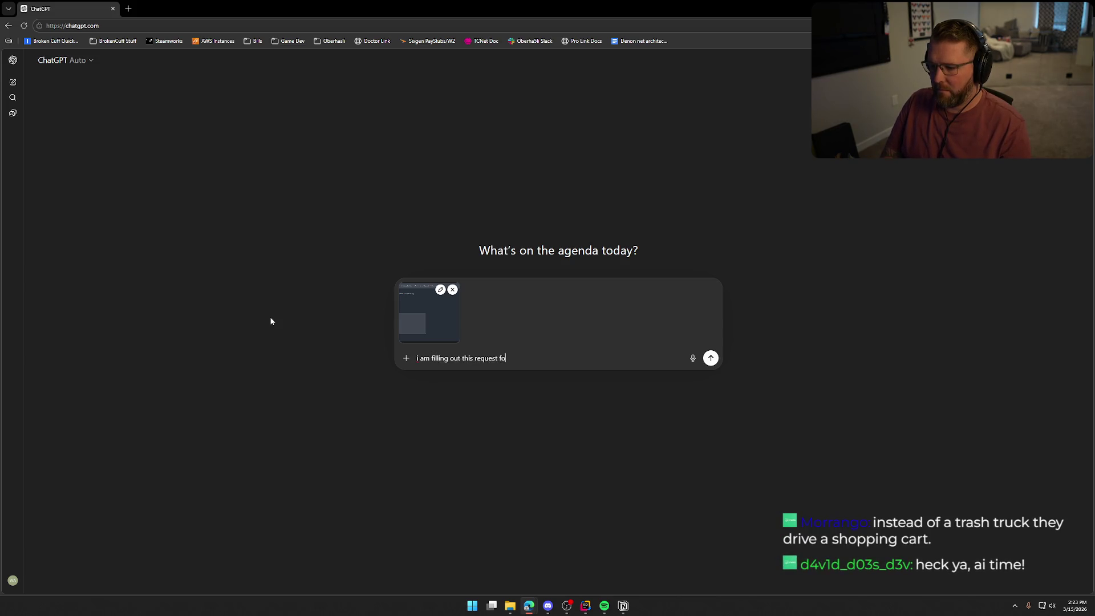
pyautogui.write('rm on steam')
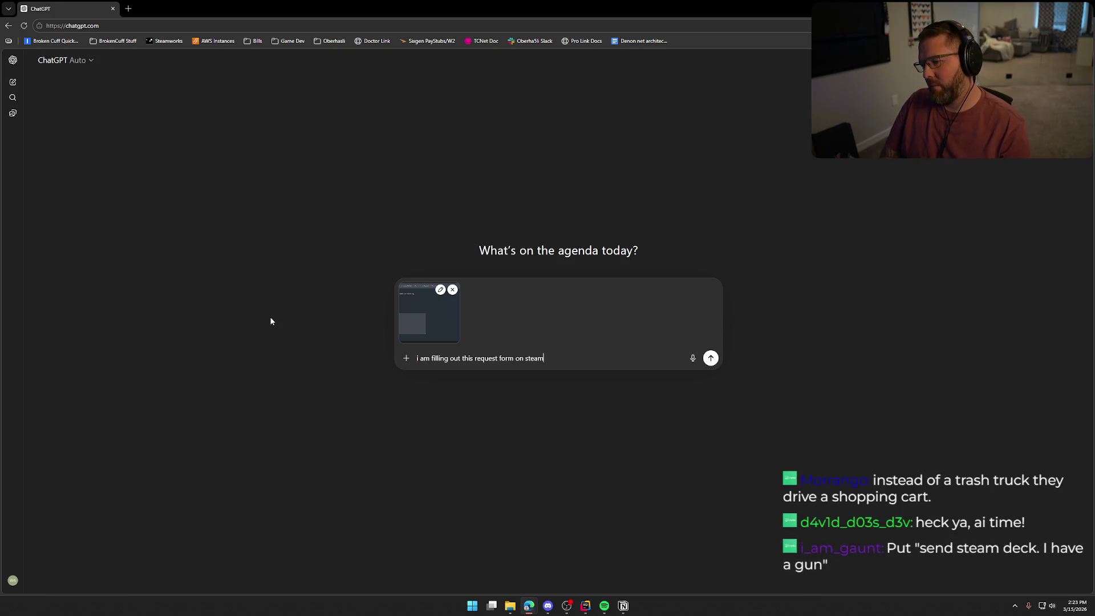
pyautogui.write("'s backend to tr")
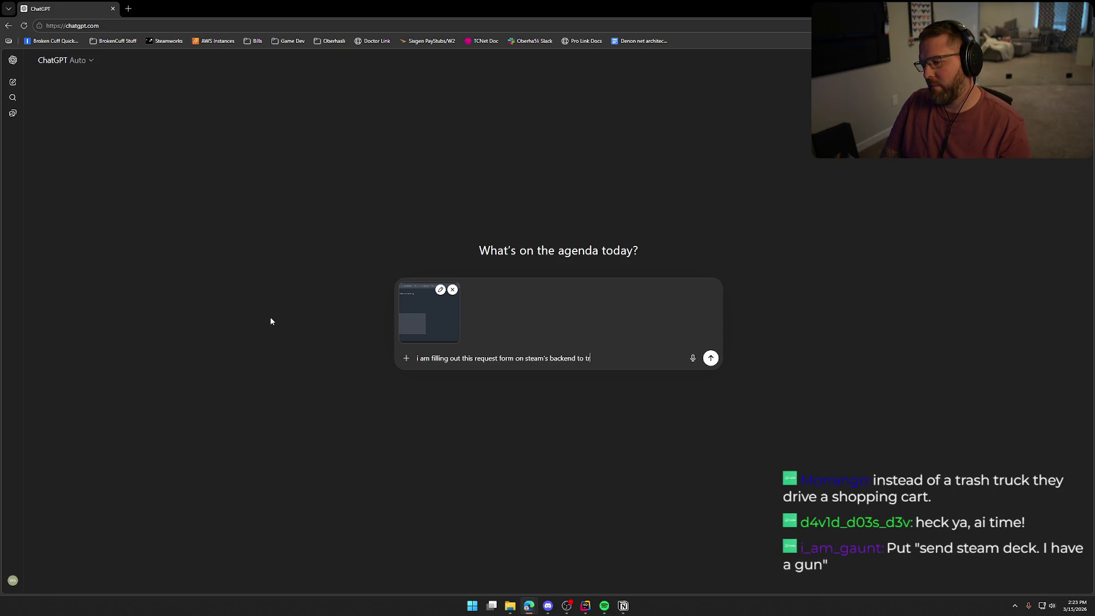
pyautogui.write('y and get a steam deck to tes')
pyautogui.write('t my gm')
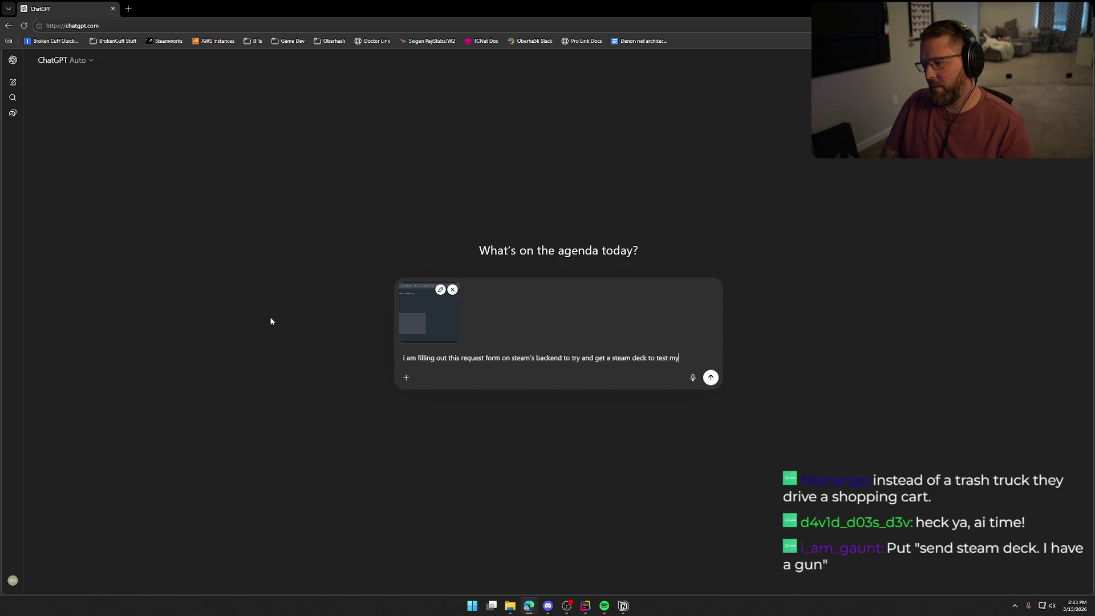
pyautogui.press('BackSpace')
pyautogui.write('ames')
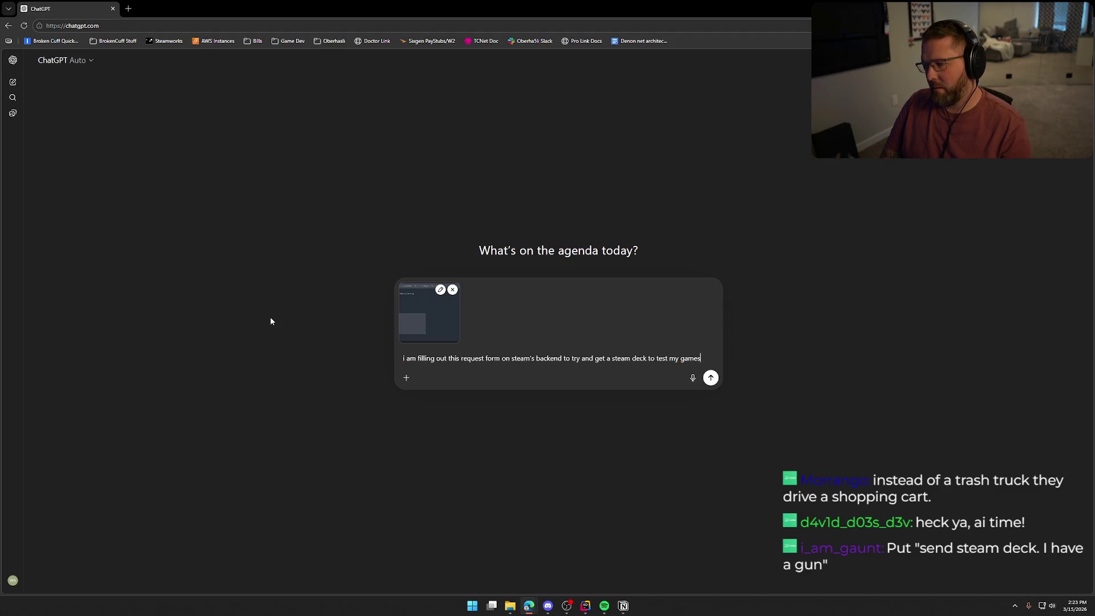
pyautogui.write('. can')
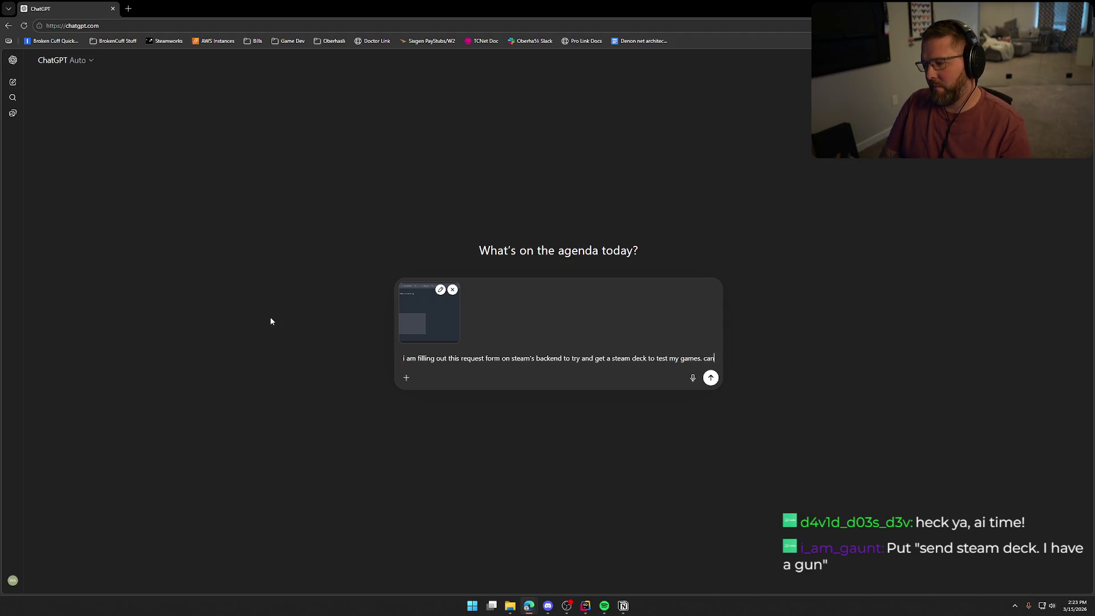
pyautogui.write(' you help me draft')
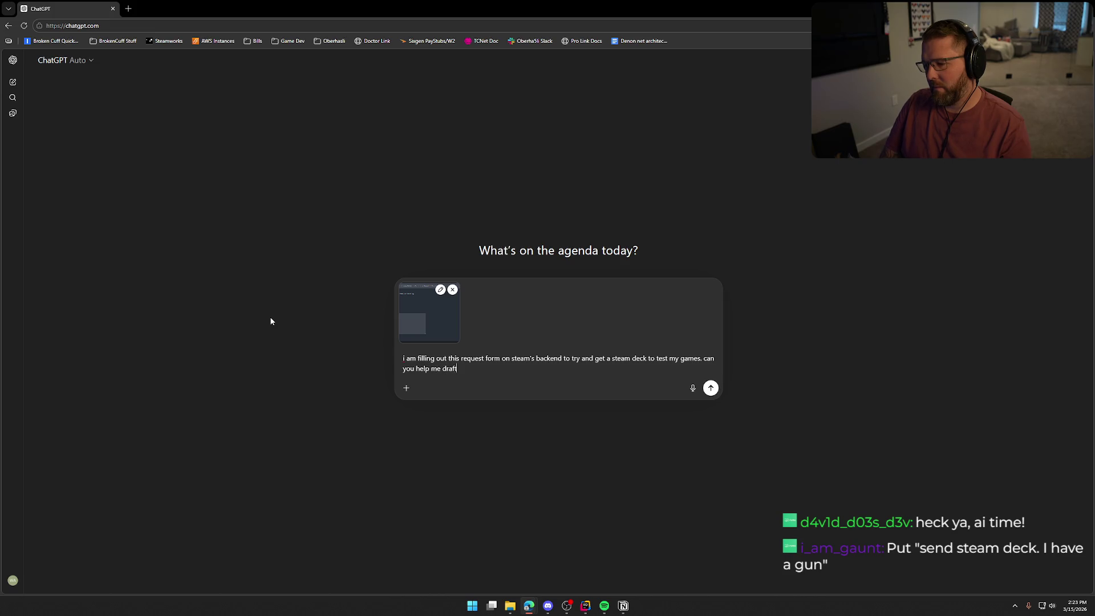
pyautogui.write(' a good re')
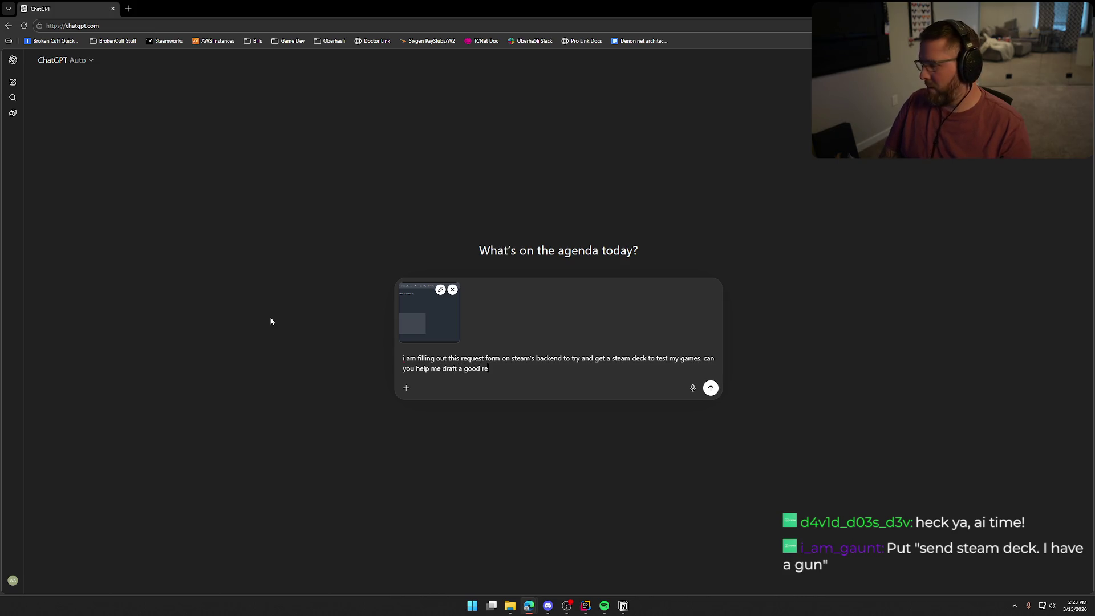
pyautogui.write('sponst to the "WEh')
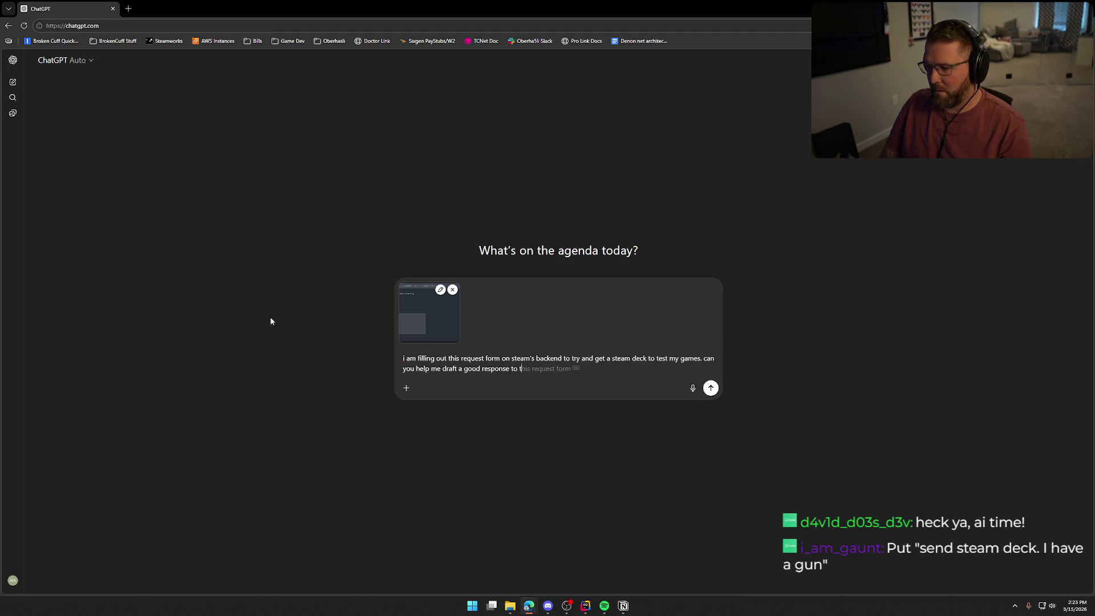
pyautogui.press('BackSpace')
pyautogui.press('BackSpace')
pyautogui.write('ha')
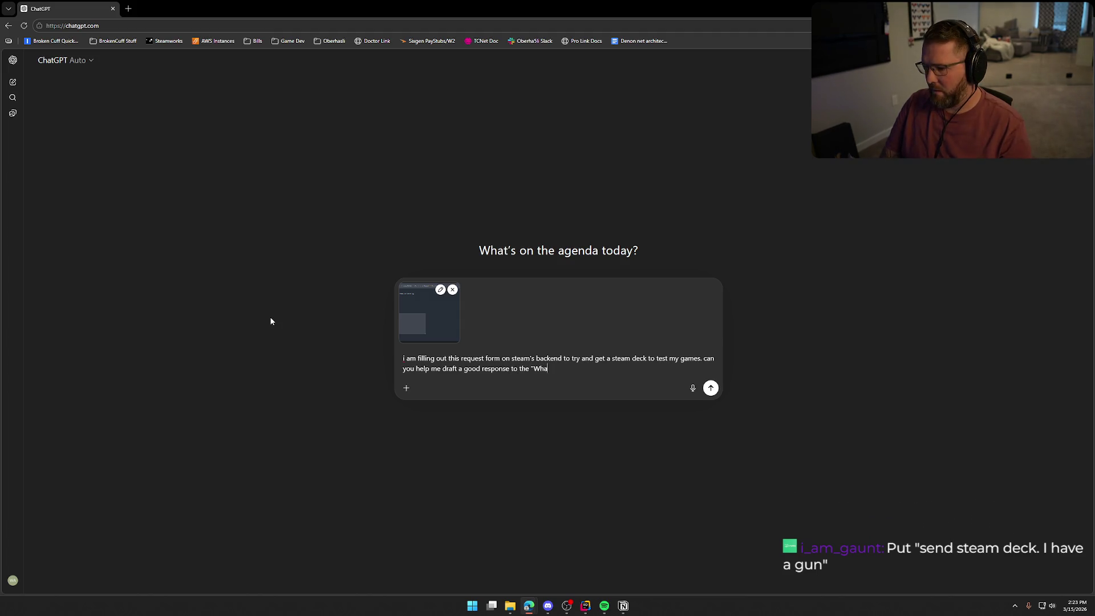
pyautogui.write('t is the pla')
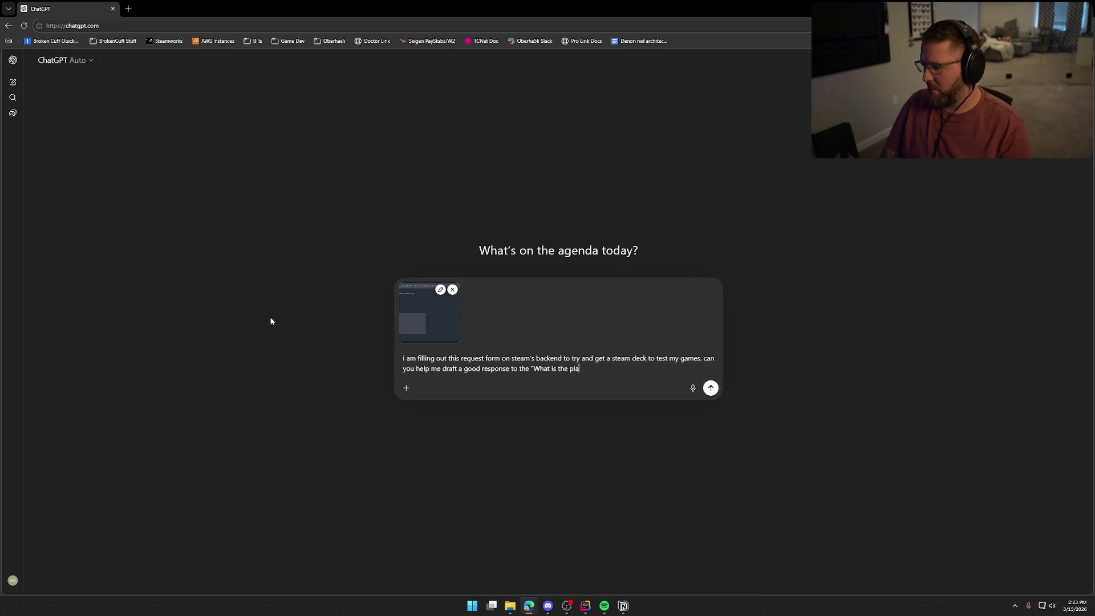
pyautogui.write('nned use for the reu')
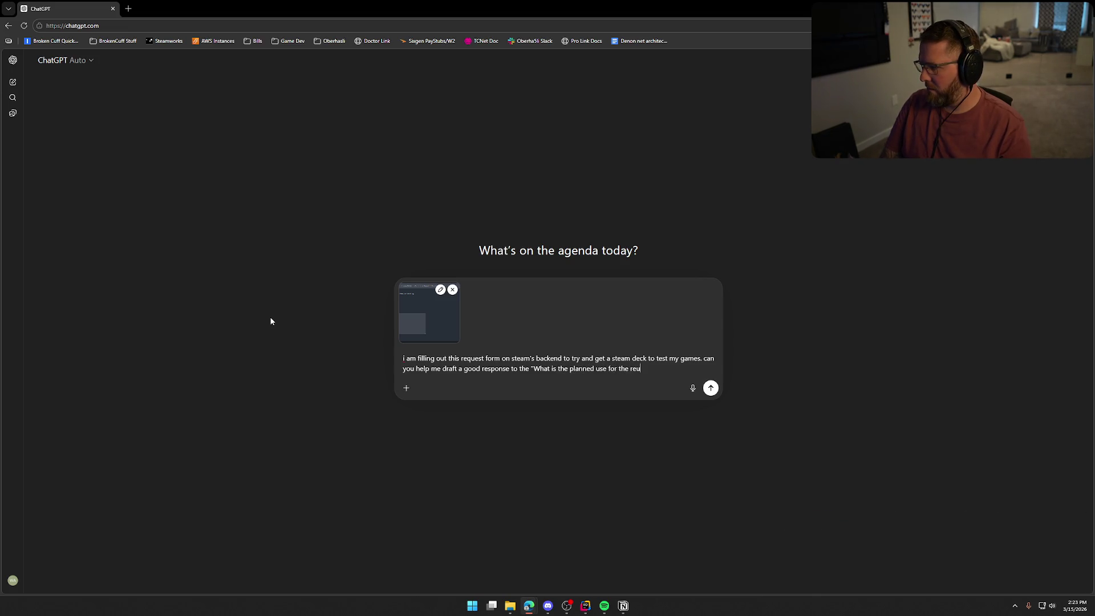
pyautogui.press('BackSpace')
pyautogui.write('queste')
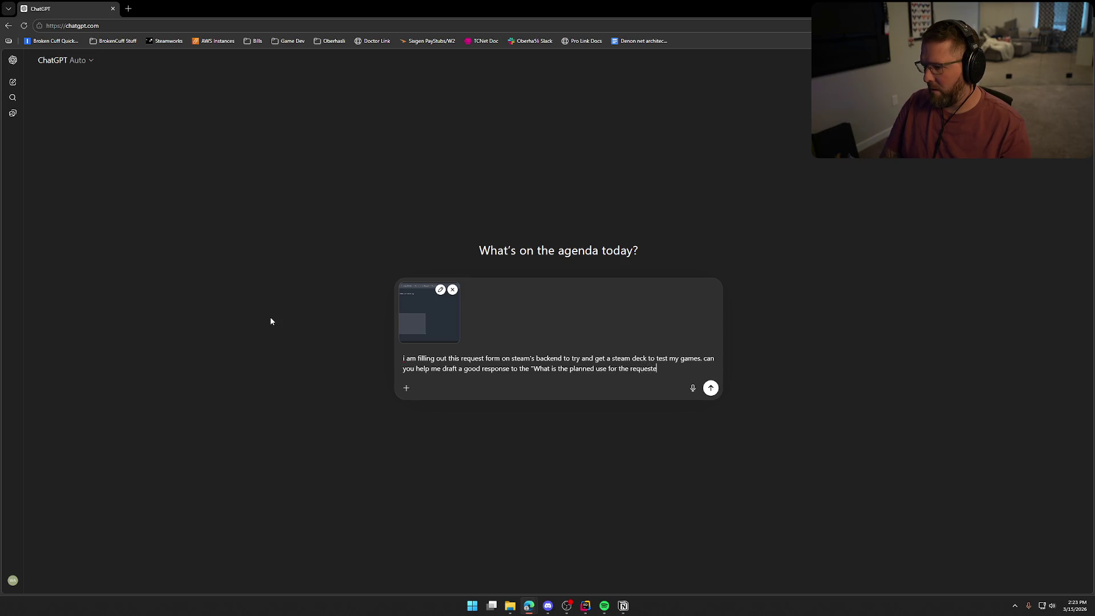
pyautogui.write('d hardware?')
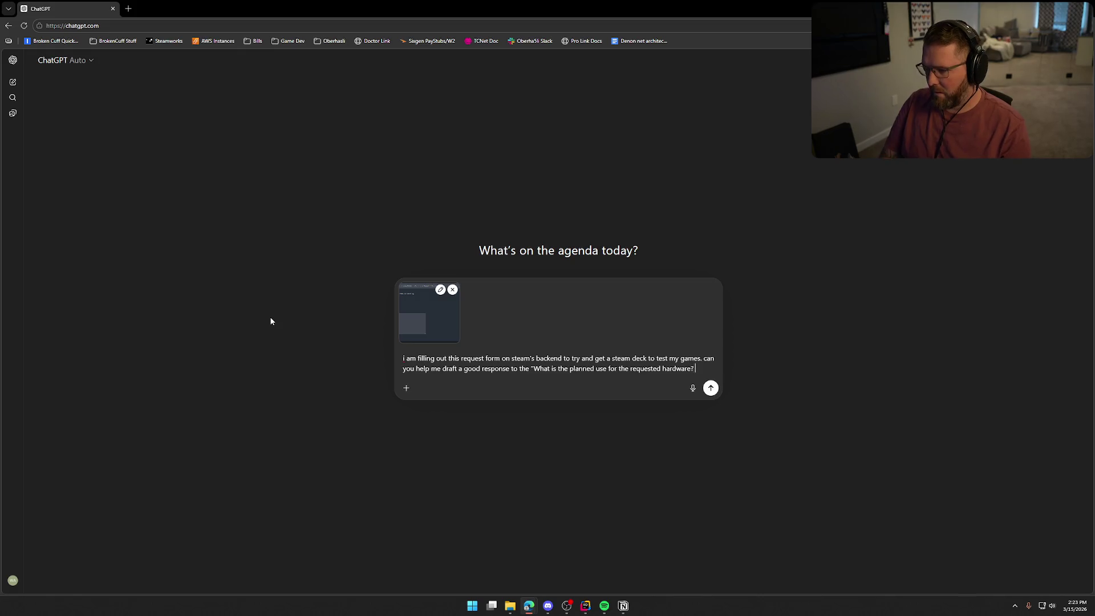
pyautogui.press('BackSpace')
# - Finish the prompt with 'question?', send it, and scroll to ChatGPT's draft response
pyautogui.write('question?')
pyautogui.press('Return')
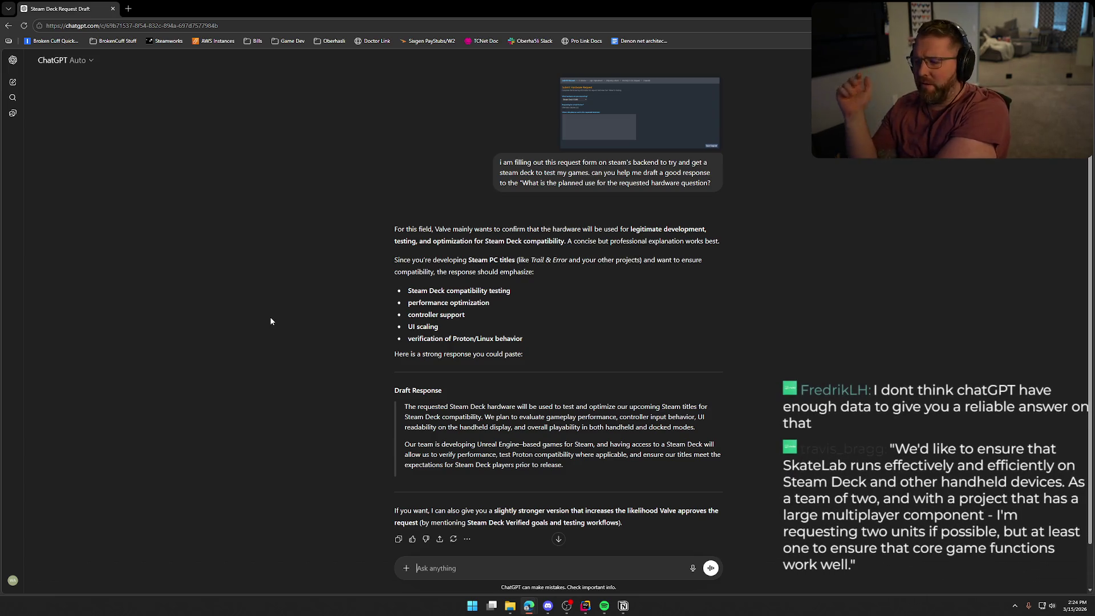
pyautogui.scroll(-1, 278, 317)
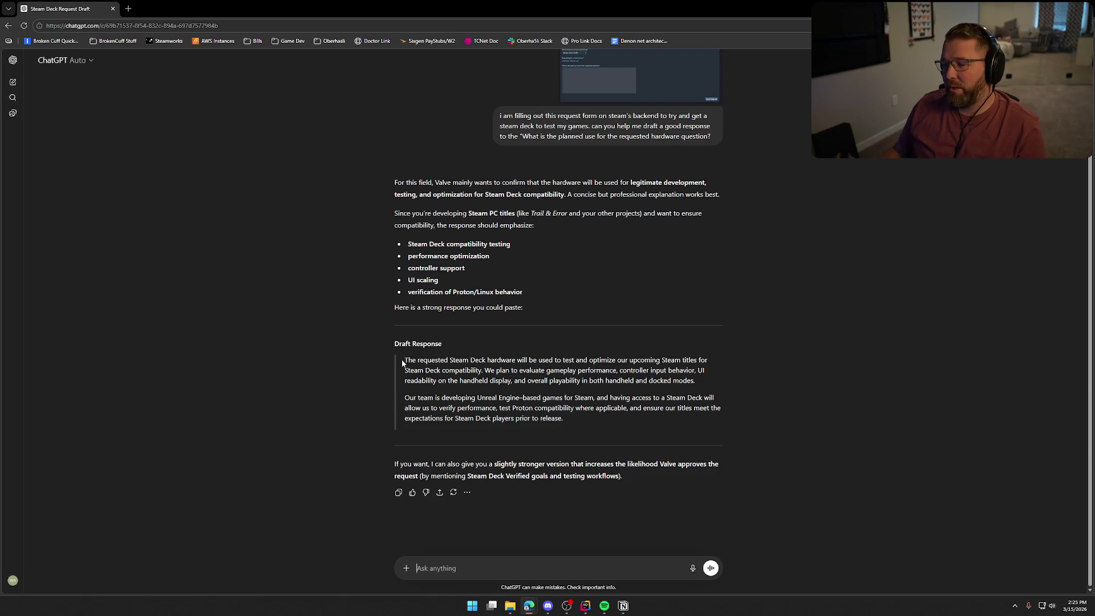
pyautogui.moveTo(407, 360)
pyautogui.mouseDown()
pyautogui.moveTo(627, 373)
pyautogui.moveTo(534, 397)
pyautogui.moveTo(406, 397)
pyautogui.moveTo(404, 359)
pyautogui.mouseUp()
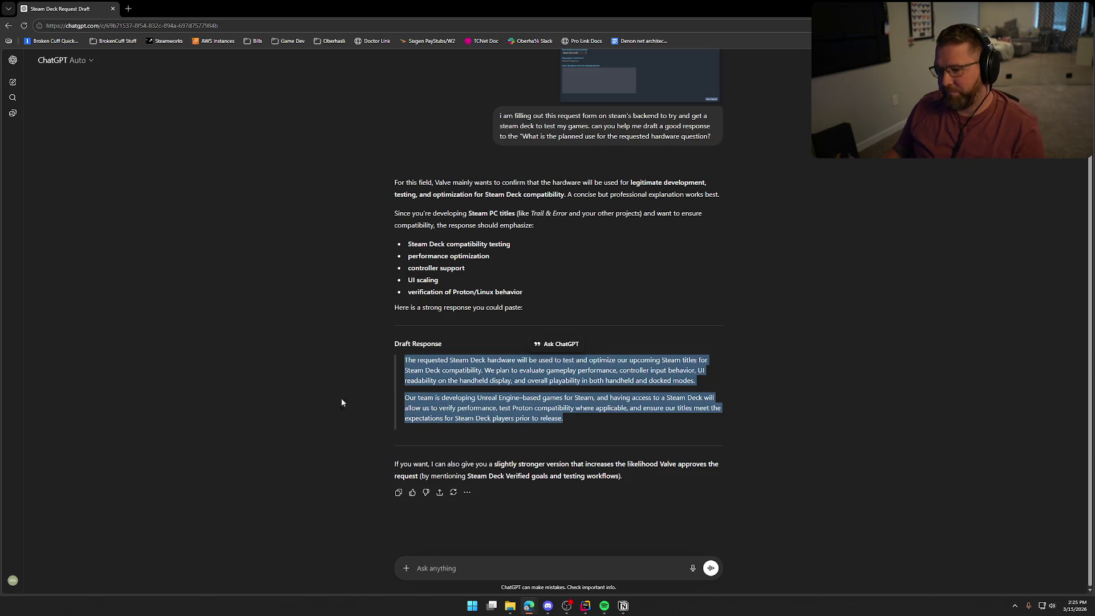
pyautogui.click(445, 430)
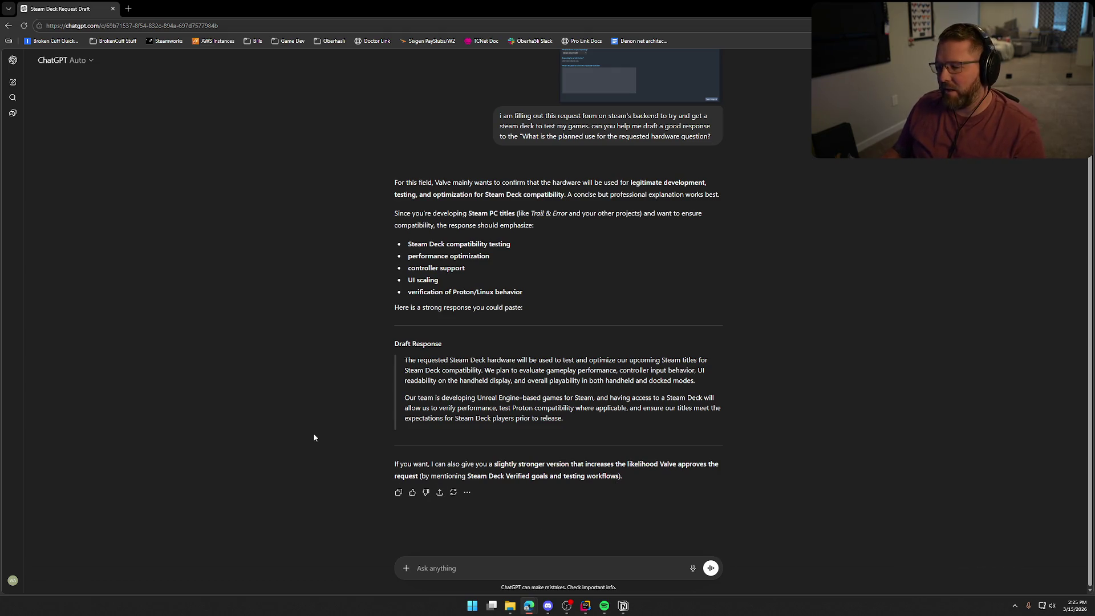
pyautogui.moveTo(313, 436); pyautogui.dragTo(299, 431)
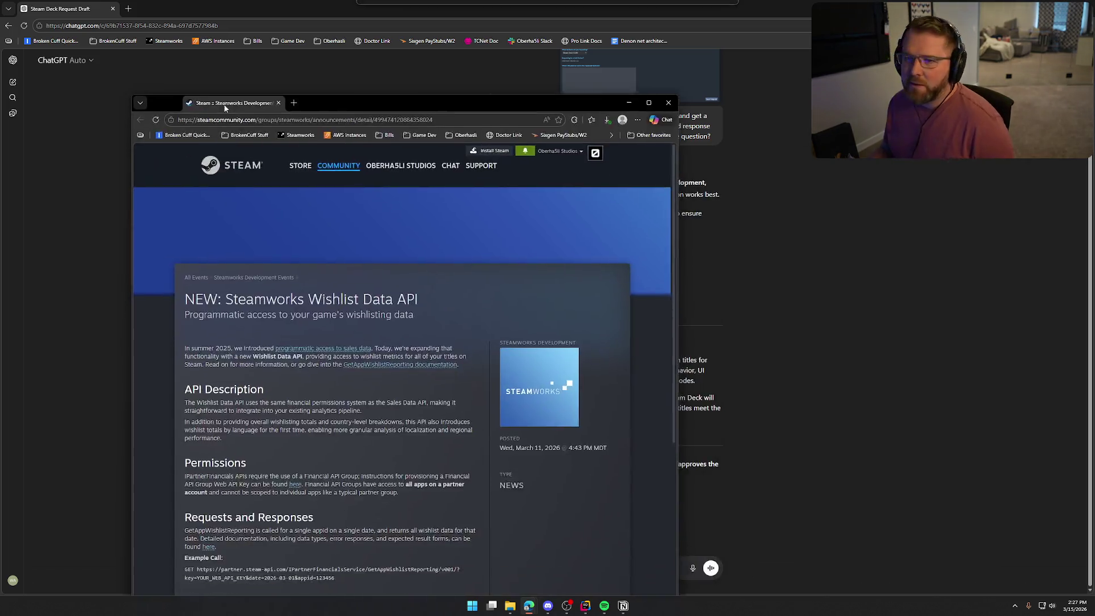
# - Scroll down the Wishlist Data API announcement toward its example GetAppWishlistReporting call
pyautogui.scroll(-3, 259, 266)
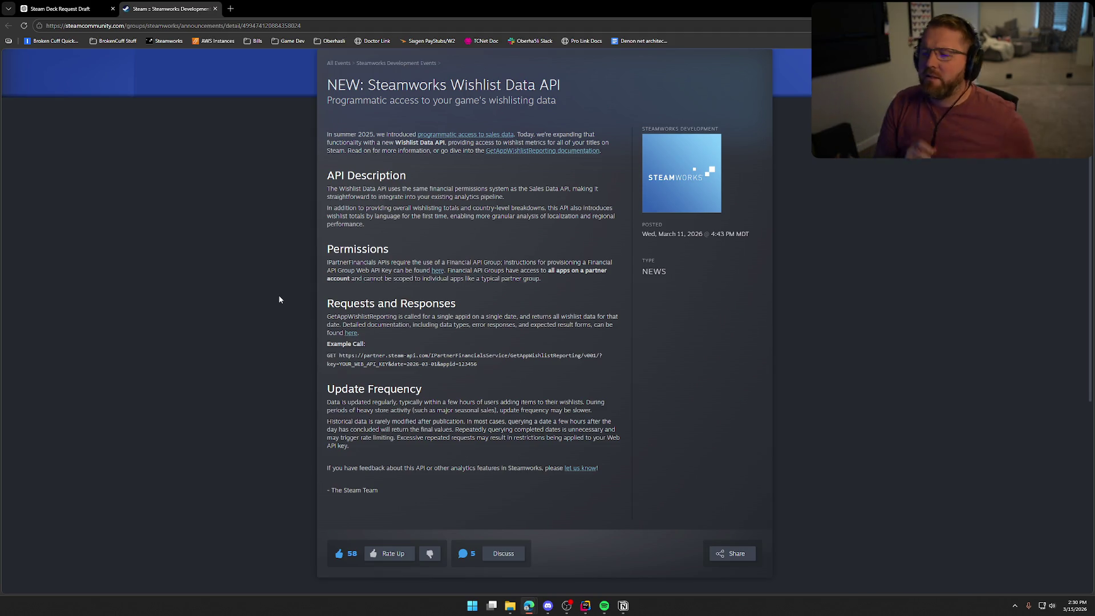
# - Follow the 'here' link to the GetAppWishlistReporting reference and read the wishlist_summary description
pyautogui.click(351, 333)
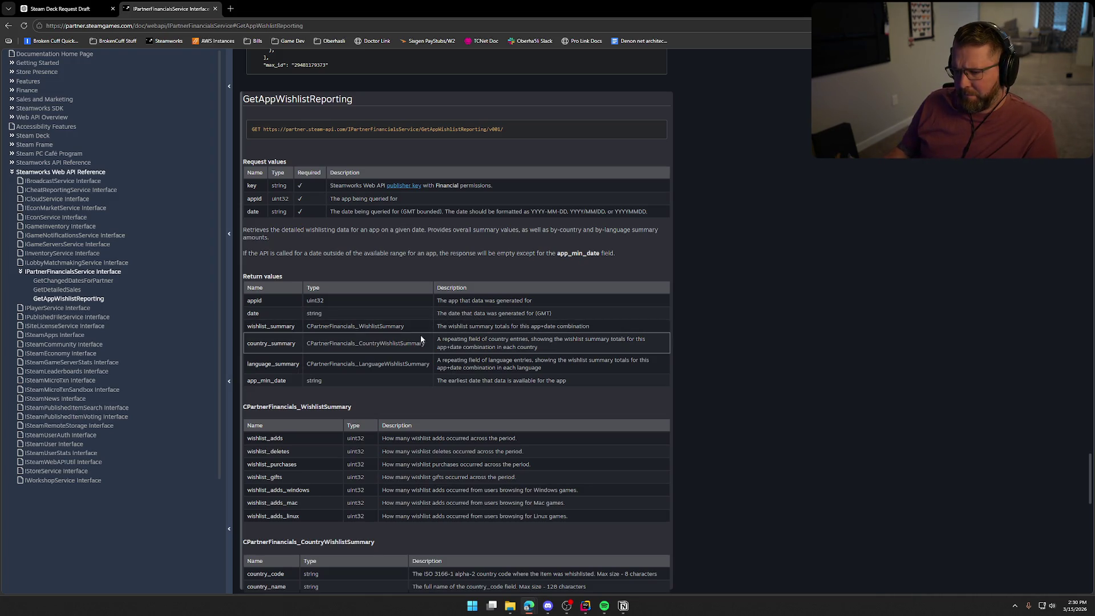
pyautogui.moveTo(443, 327); pyautogui.dragTo(589, 331)
pyautogui.click(538, 339)
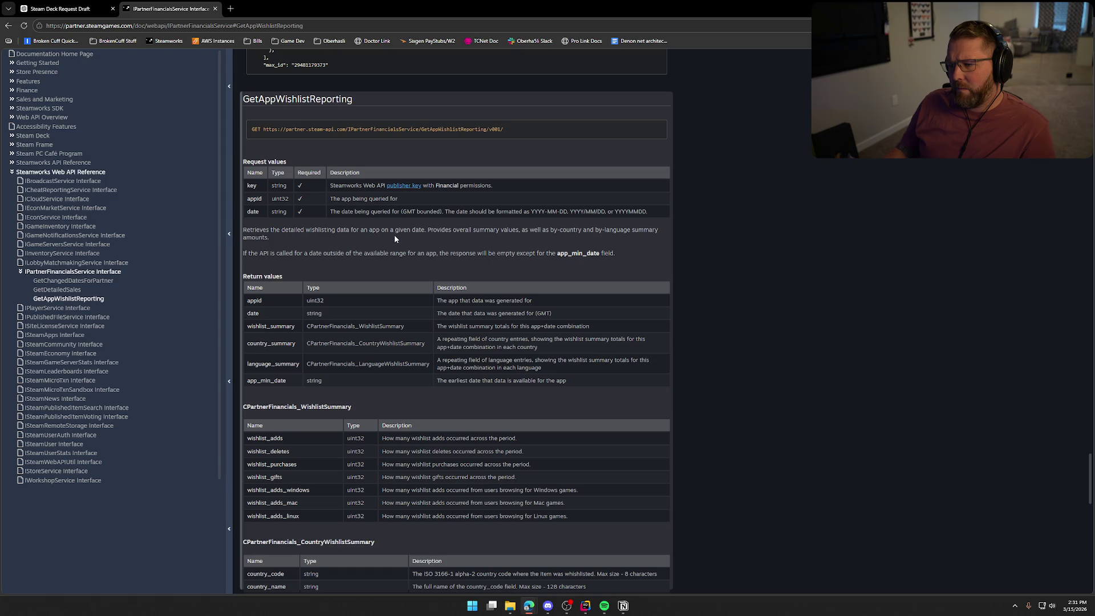
pyautogui.scroll(-3, 546, 256)
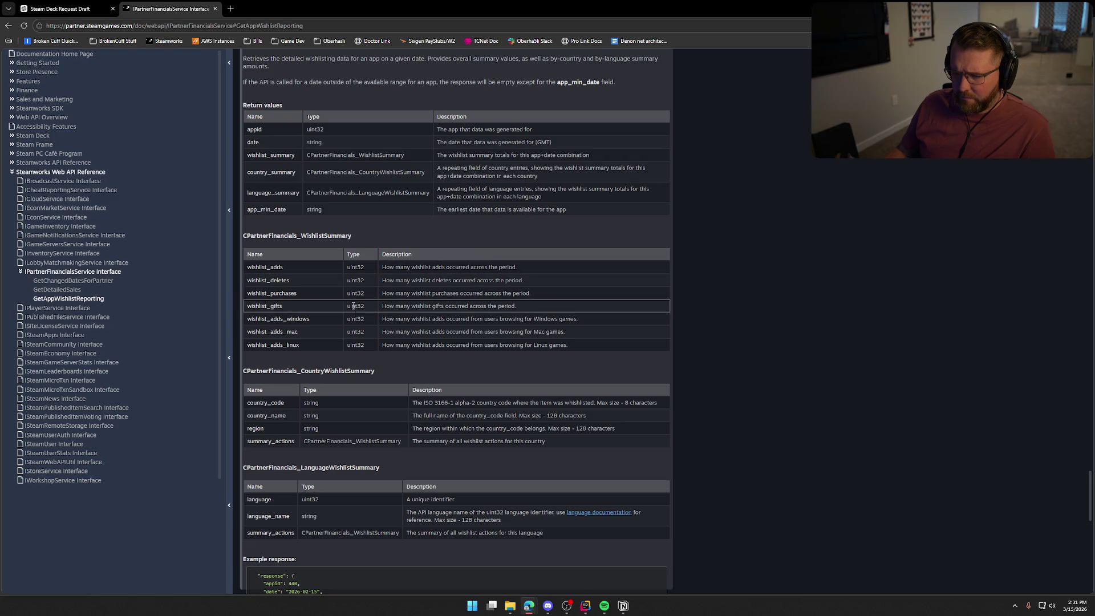
pyautogui.scroll(-2, 456, 344)
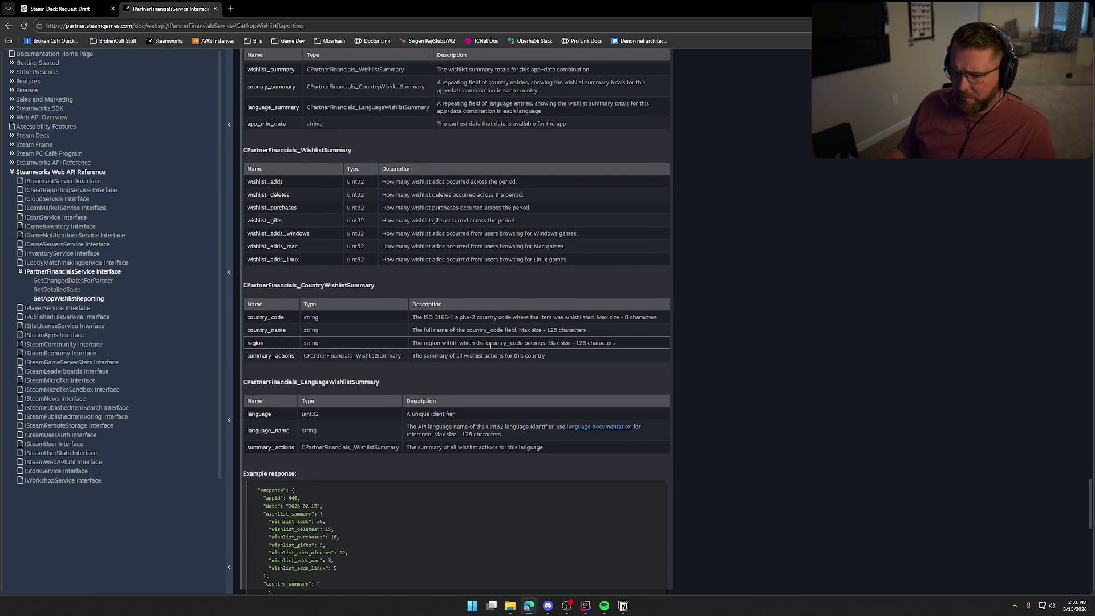
pyautogui.scroll(-5, 491, 345)
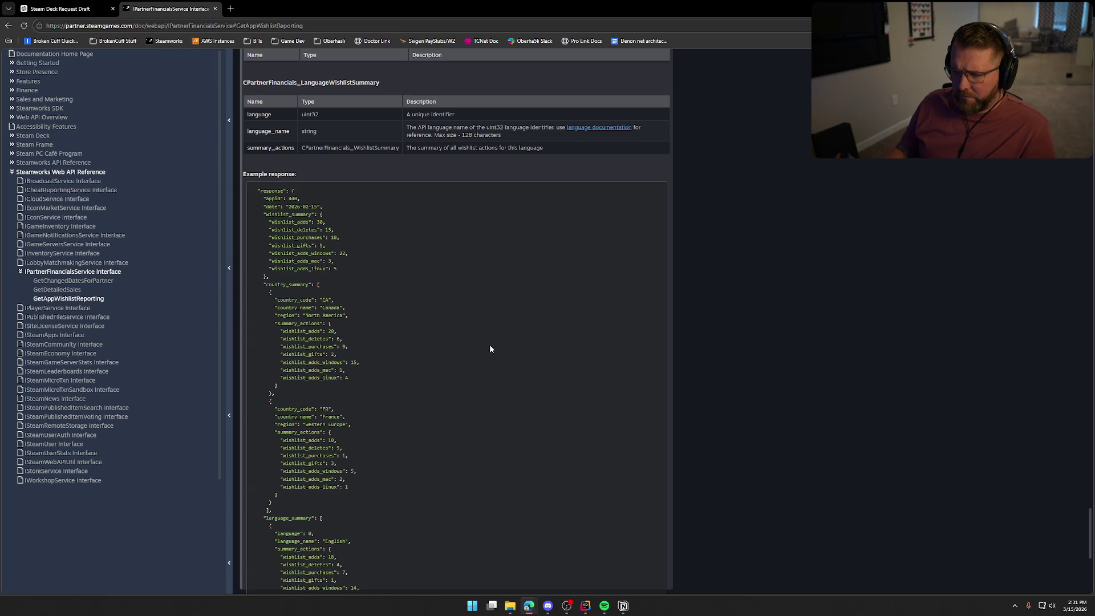
pyautogui.scroll(-2, 490, 349)
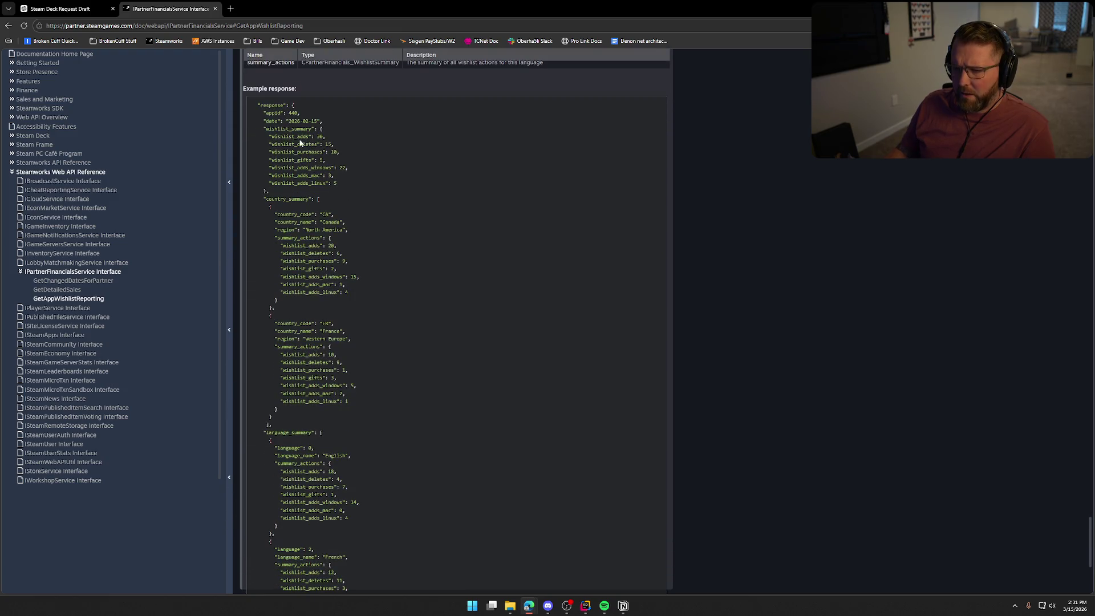
pyautogui.moveTo(286, 121); pyautogui.dragTo(318, 129)
pyautogui.click(420, 243)
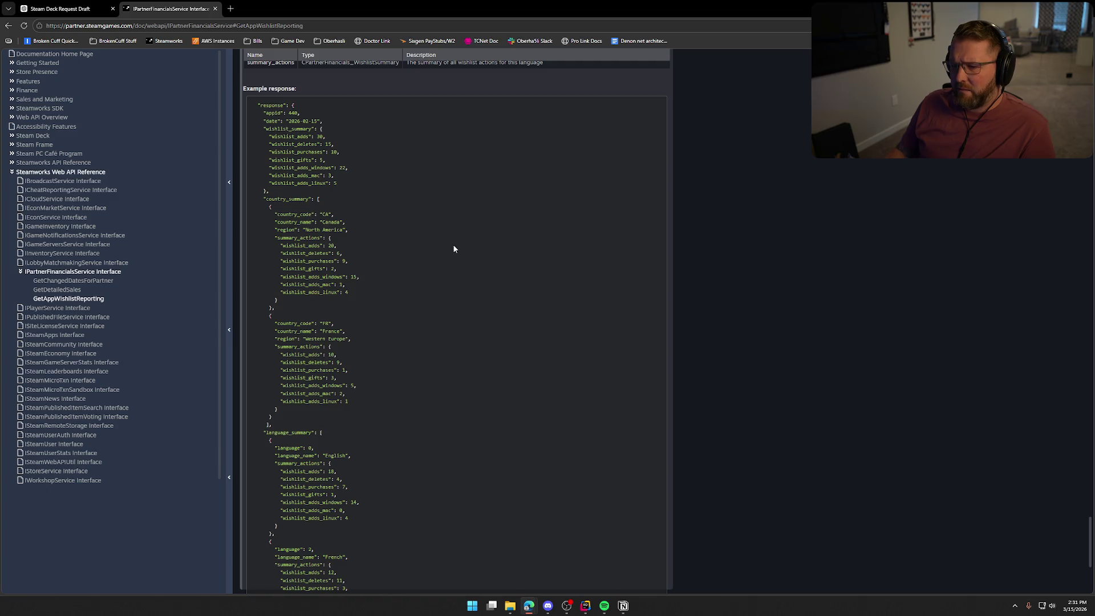
pyautogui.scroll(-3, 453, 244)
pyautogui.scroll(7, 478, 262)
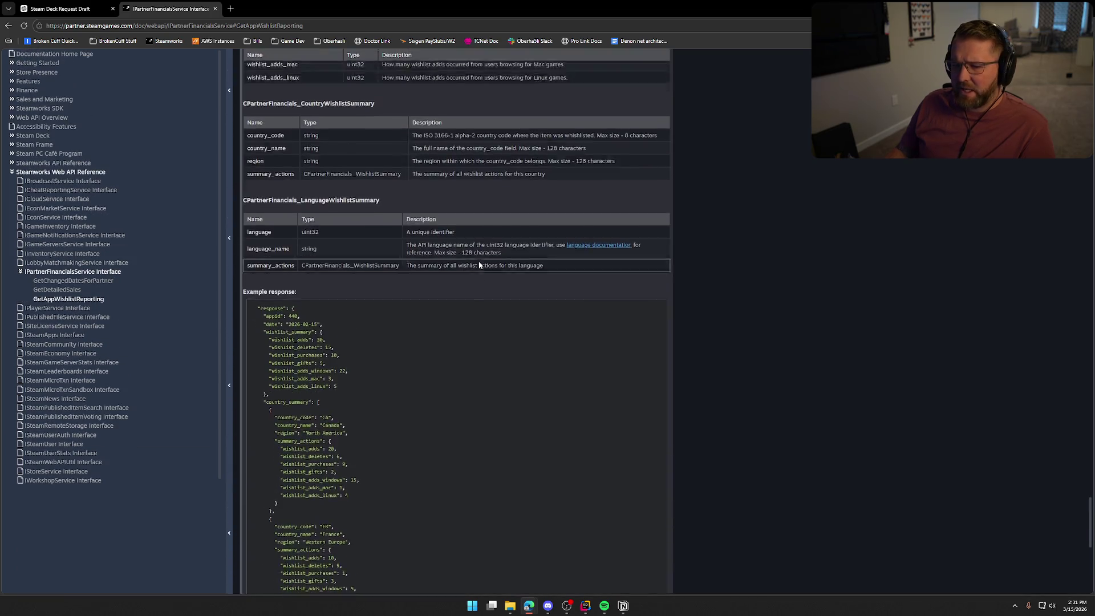
pyautogui.scroll(3, 479, 264)
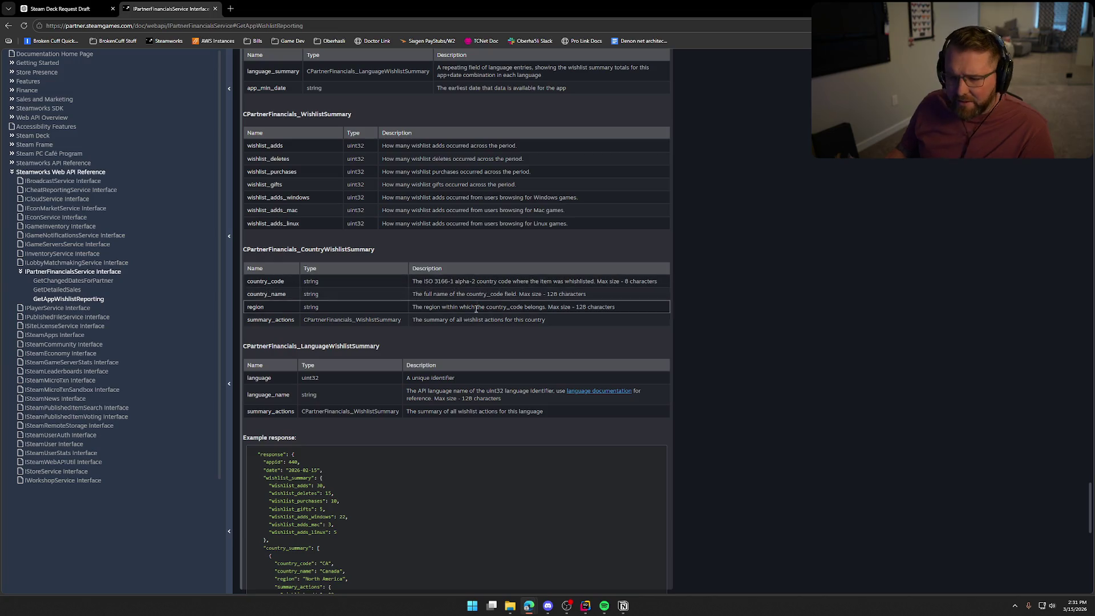
pyautogui.scroll(5, 476, 308)
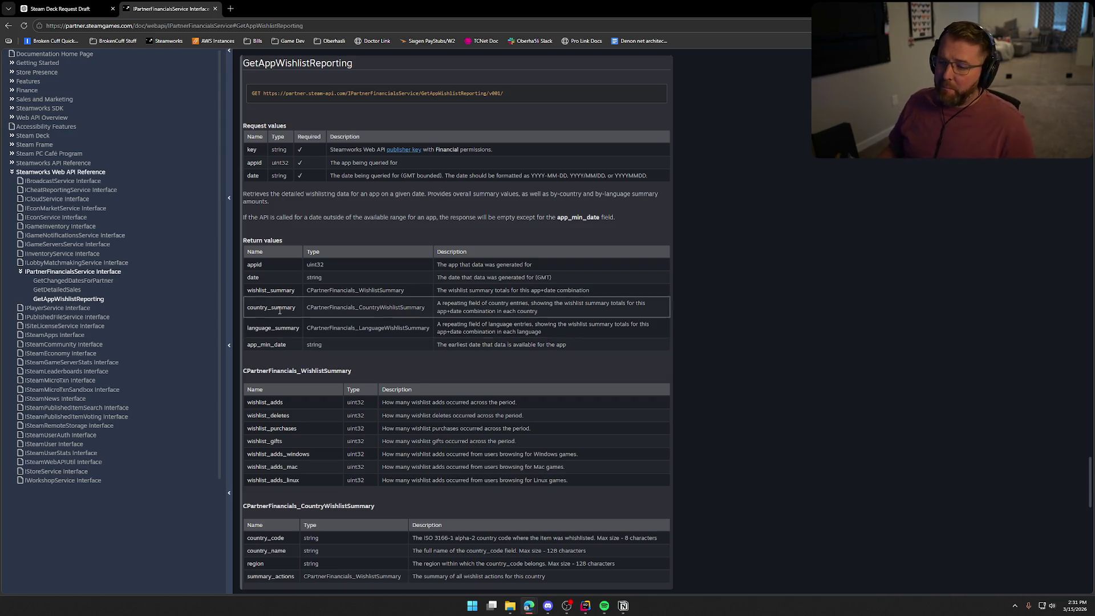
pyautogui.scroll(-1, 335, 343)
pyautogui.scroll(-3, 336, 344)
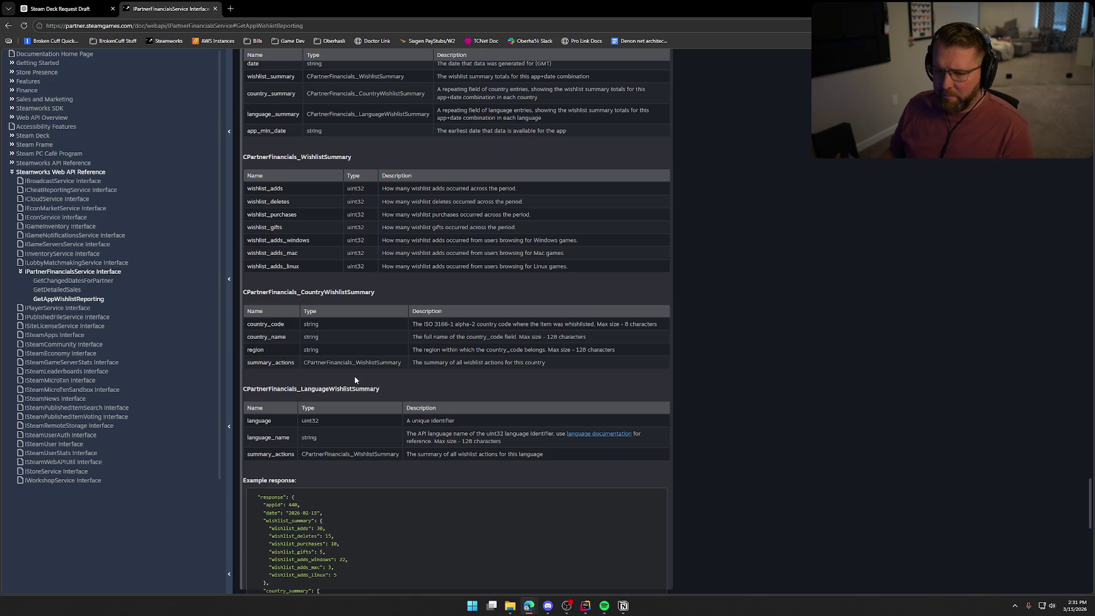
pyautogui.scroll(2, 354, 384)
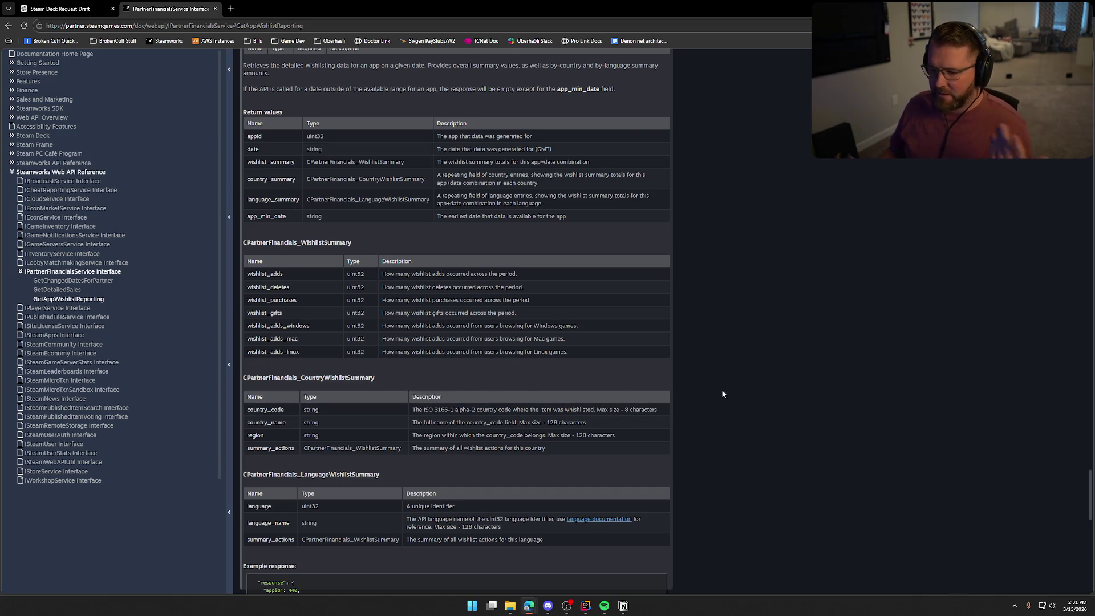
pyautogui.scroll(3, 678, 390)
pyautogui.scroll(1, 678, 385)
pyautogui.scroll(-2, 677, 384)
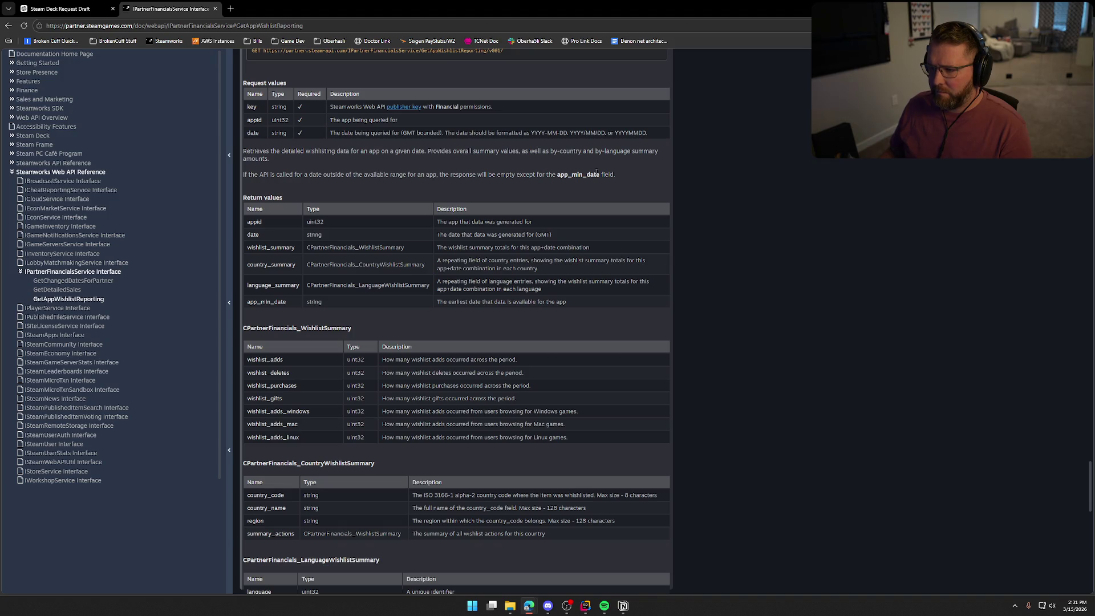
pyautogui.click(510, 189)
pyautogui.scroll(2, 446, 184)
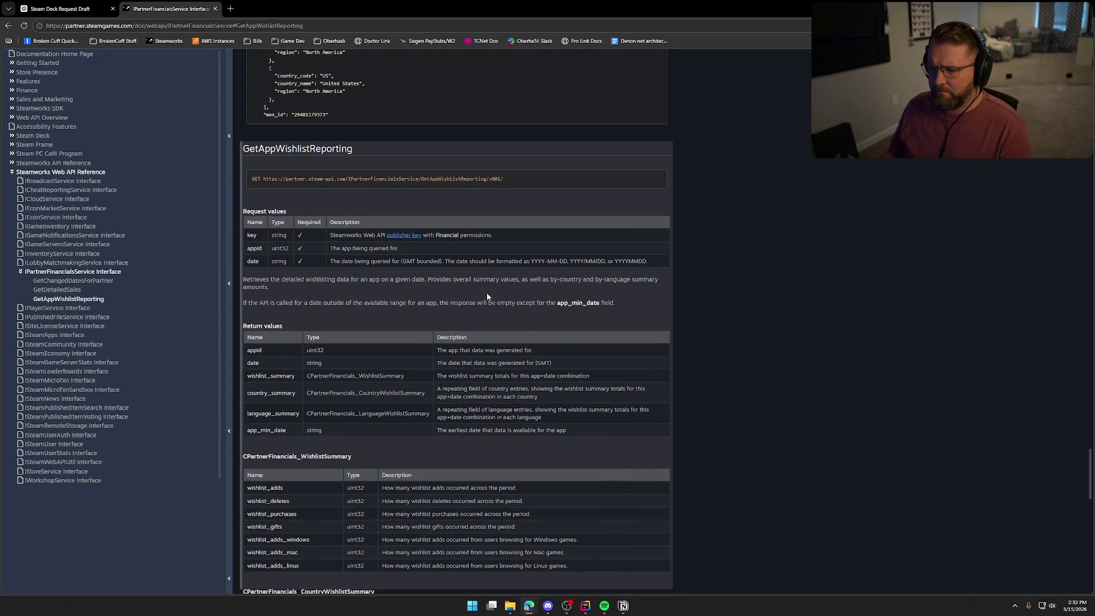
pyautogui.scroll(4, 494, 290)
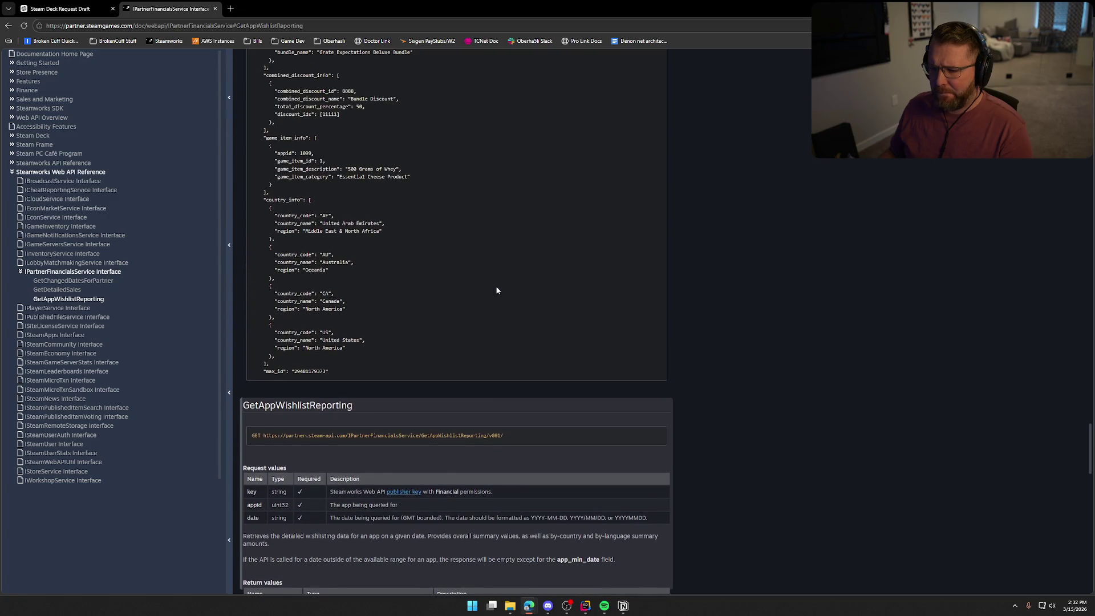
pyautogui.scroll(15, 496, 290)
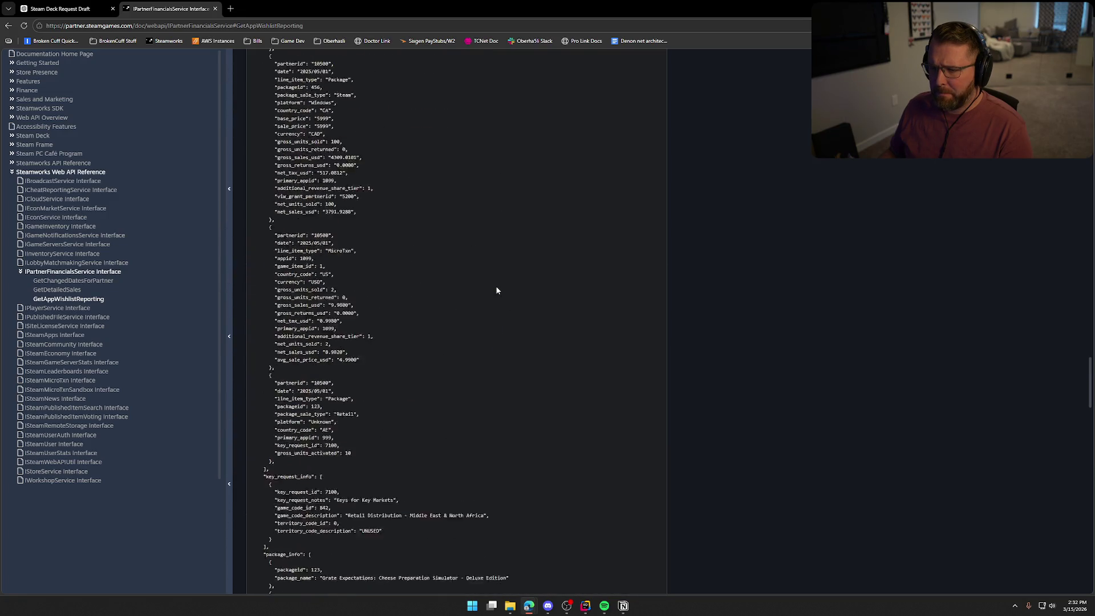
pyautogui.scroll(3, 497, 286)
pyautogui.scroll(-15, 506, 285)
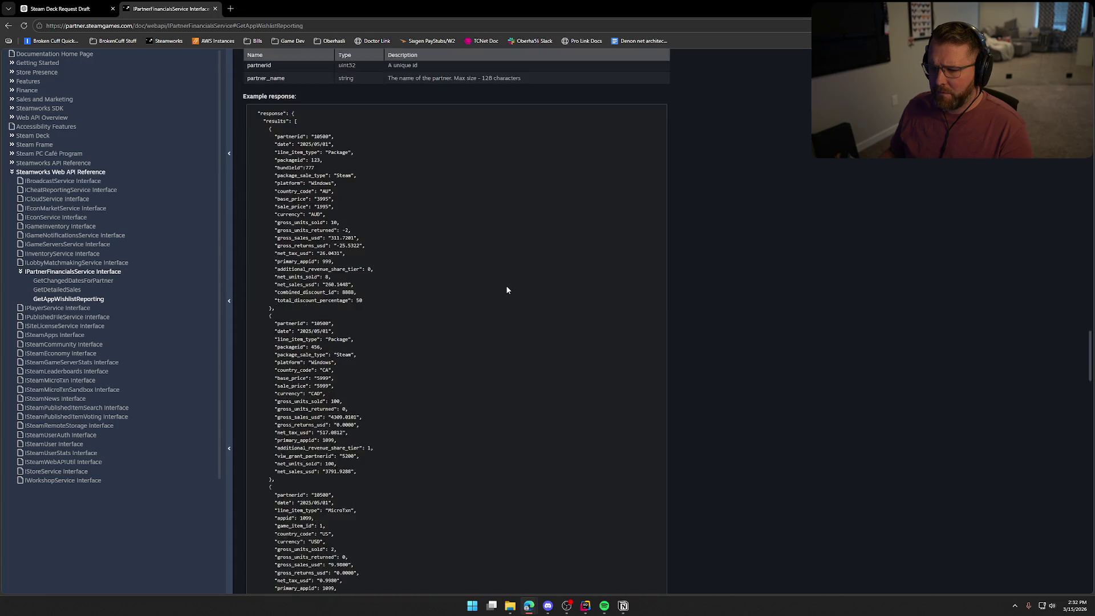
pyautogui.scroll(-10, 507, 286)
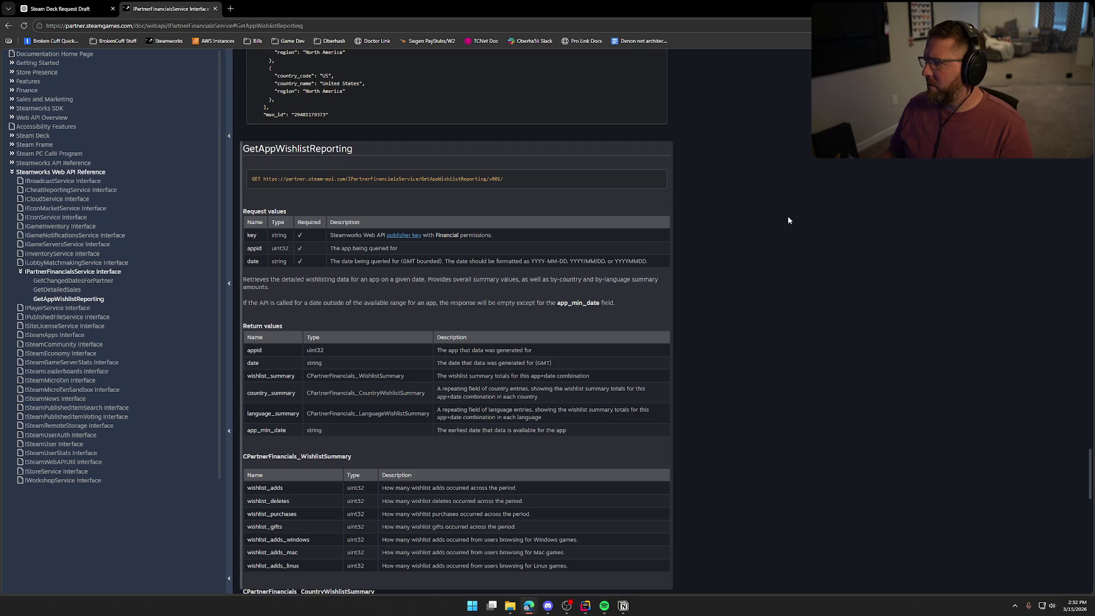
pyautogui.scroll(-1, 788, 220)
pyautogui.scroll(-3, 788, 221)
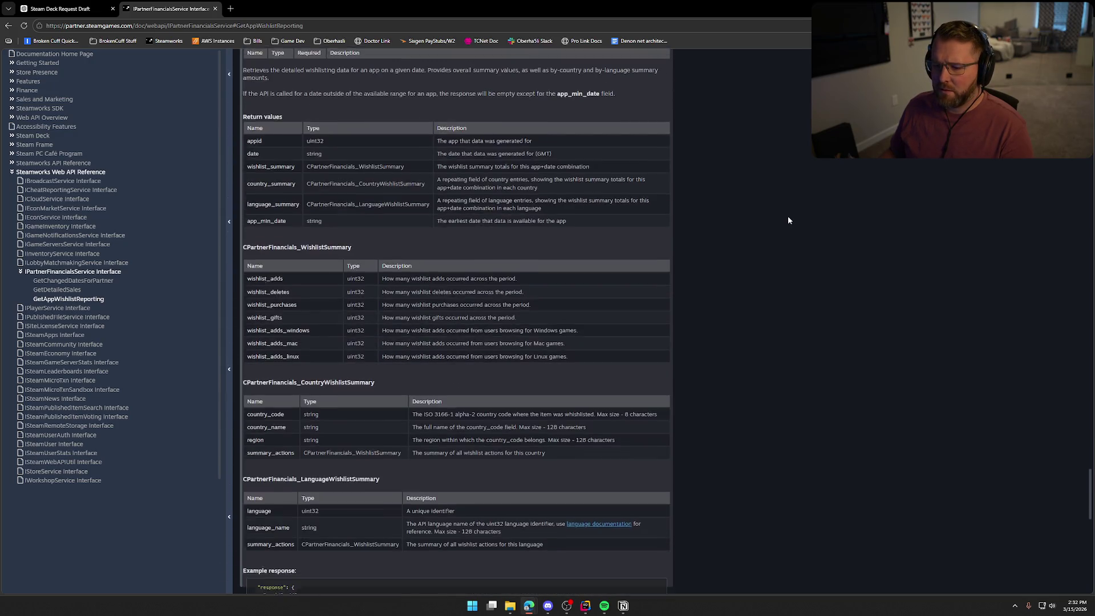
pyautogui.scroll(3, 788, 221)
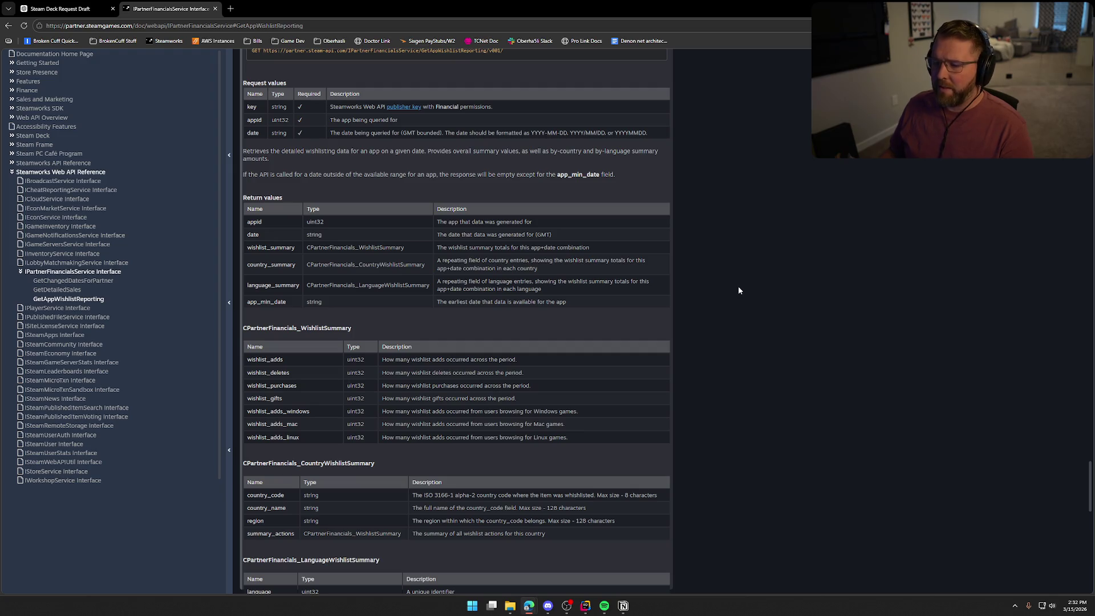
pyautogui.scroll(-1, 753, 286)
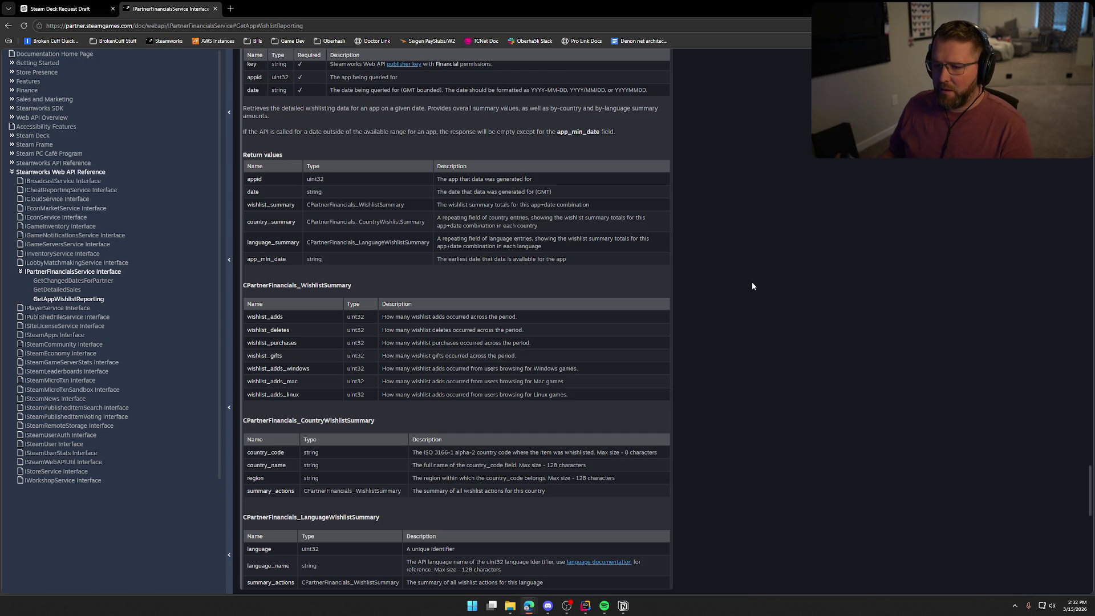
pyautogui.scroll(-2, 752, 286)
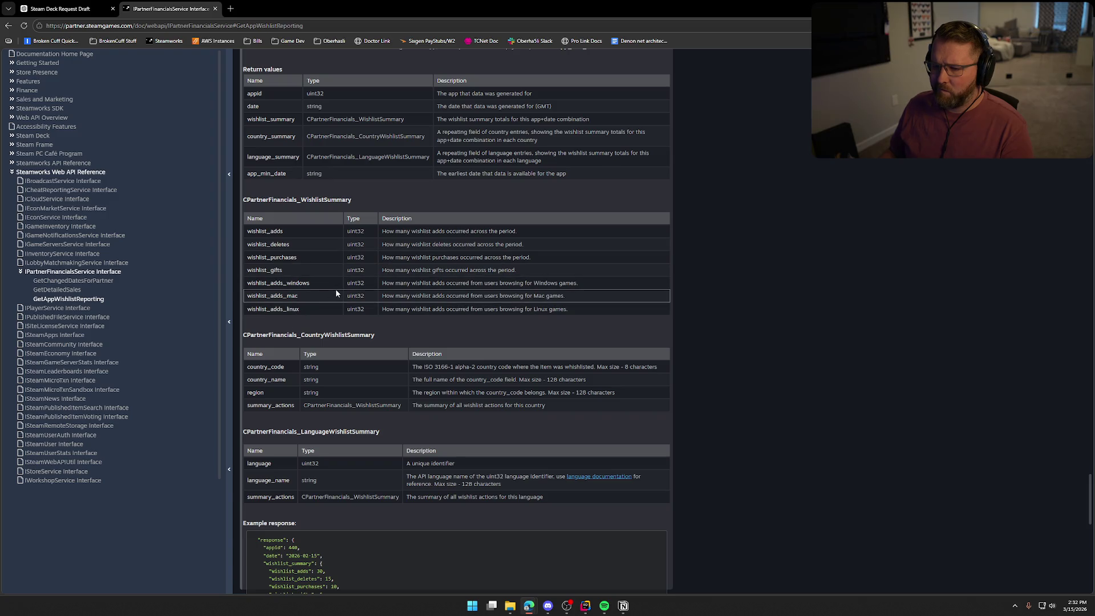
pyautogui.scroll(-3, 335, 293)
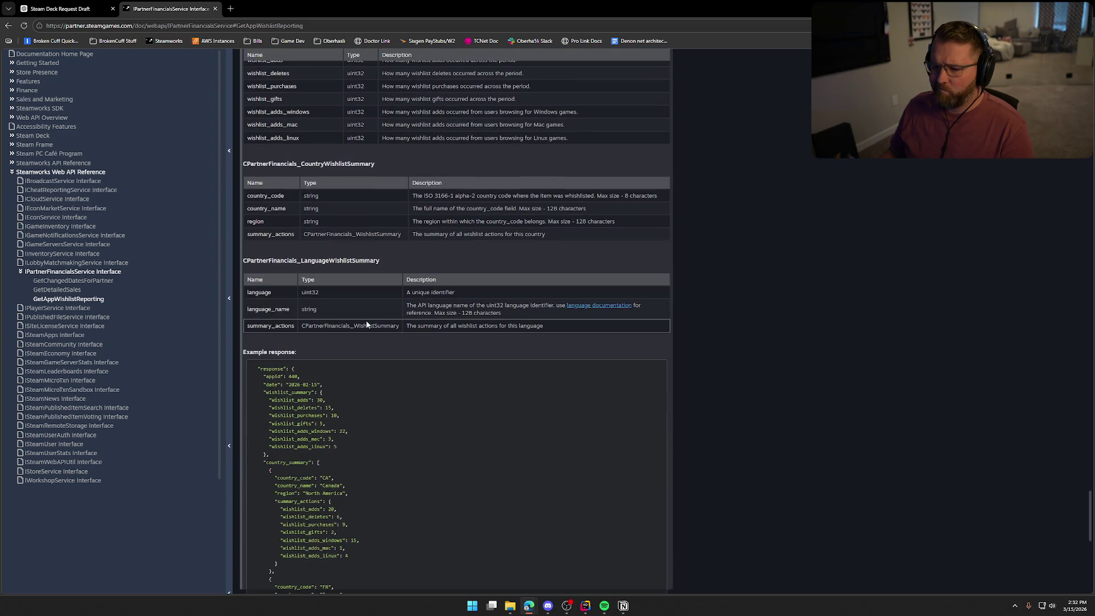
pyautogui.scroll(-3, 367, 321)
pyautogui.scroll(10, 367, 324)
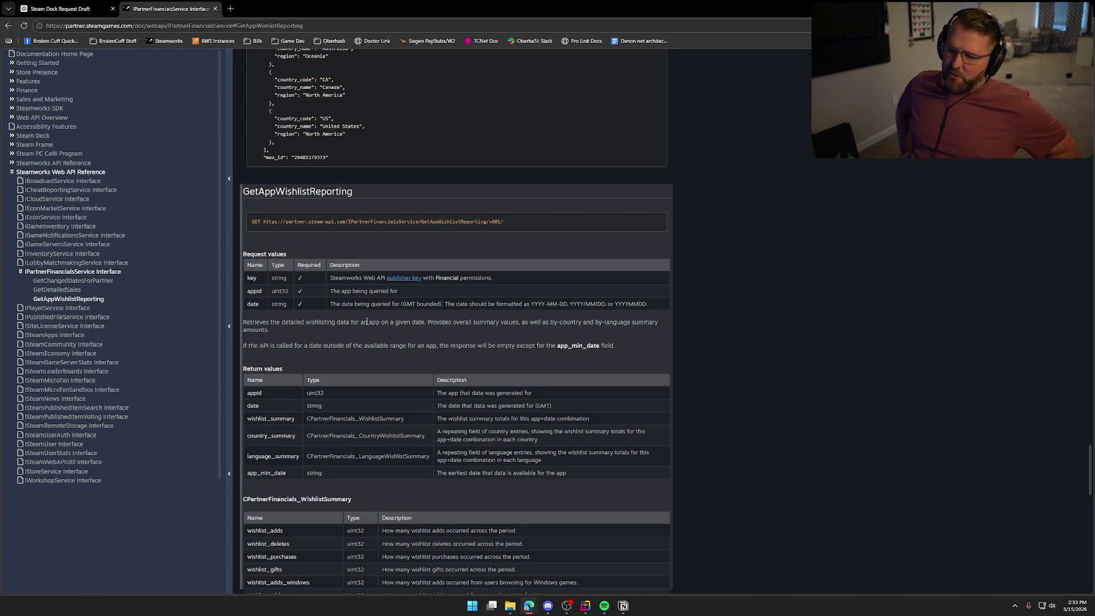
# - Read the appid and date request values, return fields and example response of GetAppWishlistReporting
pyautogui.moveTo(508, 303); pyautogui.dragTo(341, 291)
pyautogui.click(438, 346)
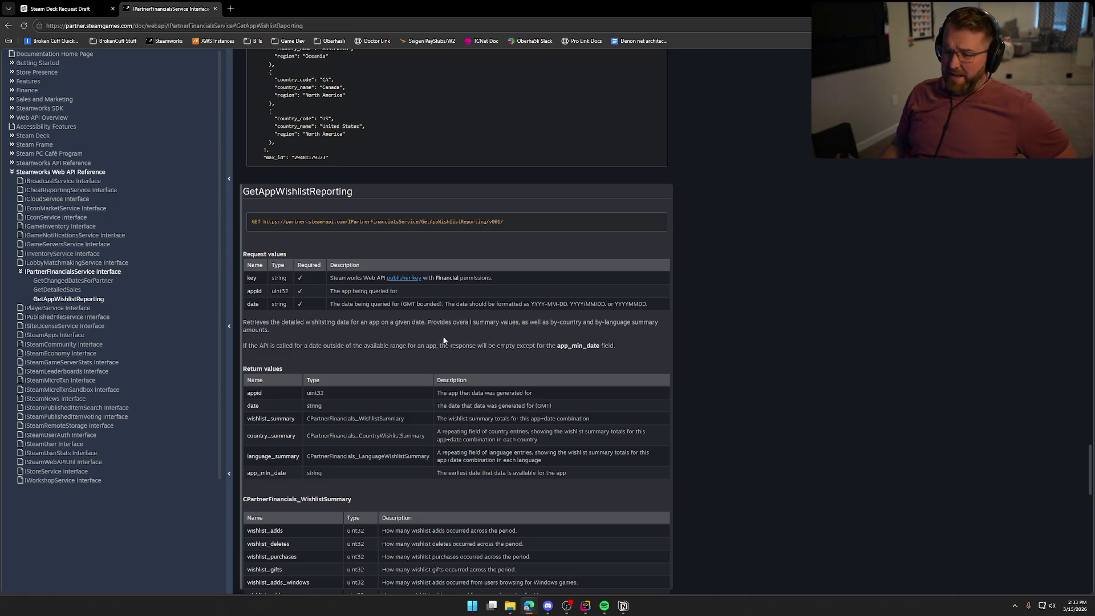
pyautogui.scroll(-6, 489, 340)
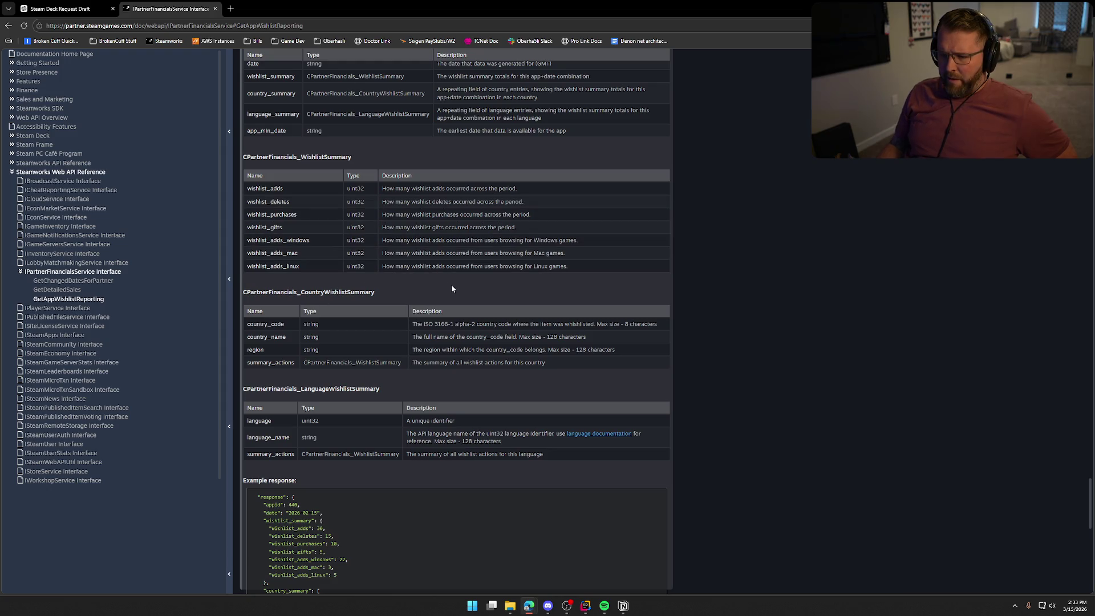
pyautogui.scroll(-5, 451, 288)
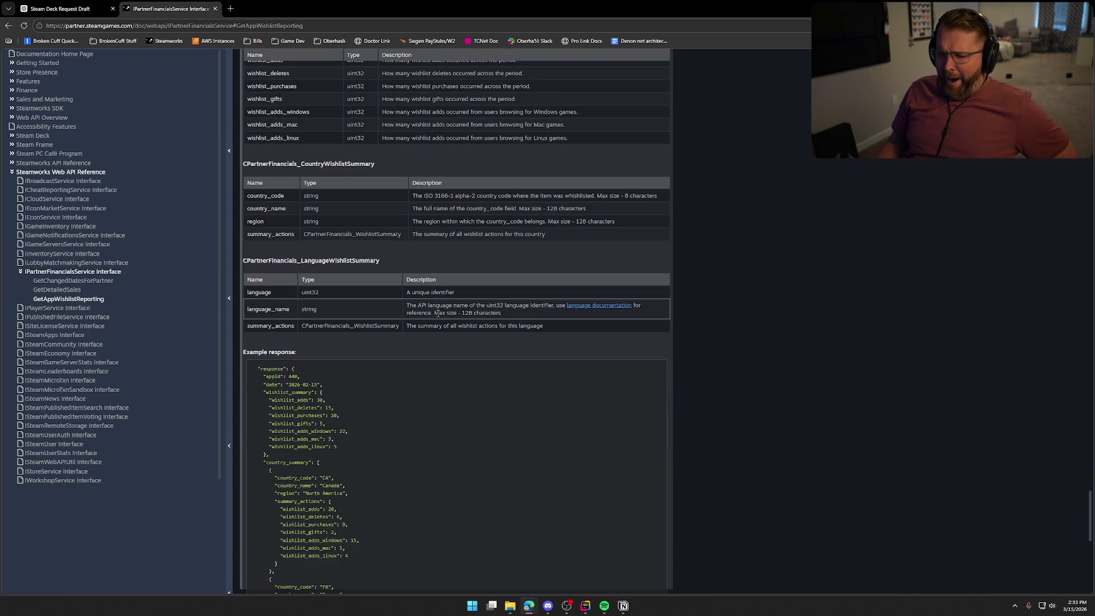
pyautogui.scroll(-3, 491, 330)
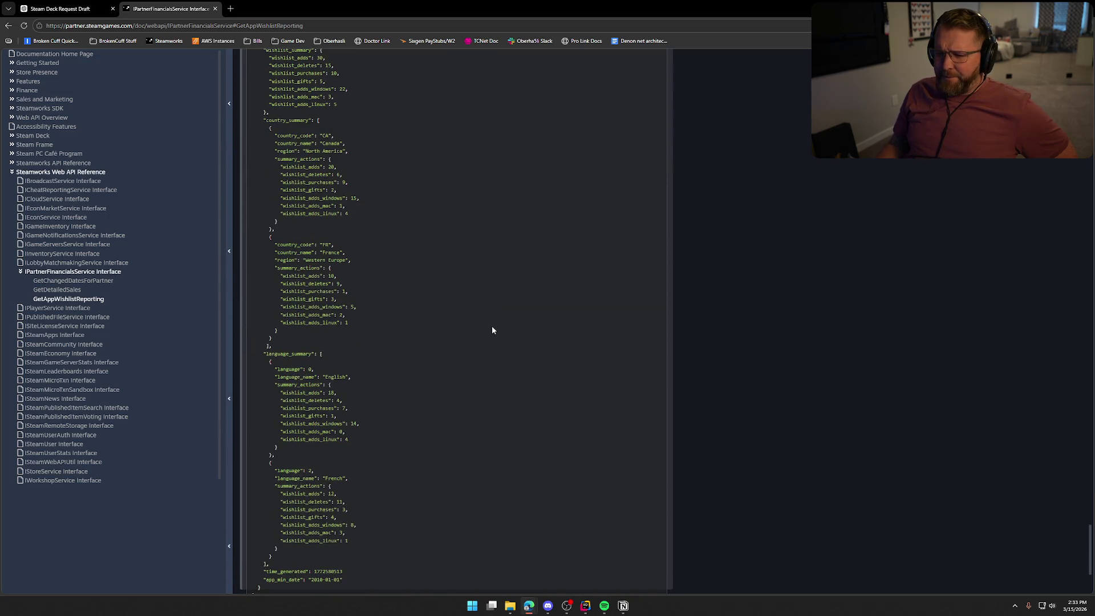
pyautogui.scroll(2, 492, 330)
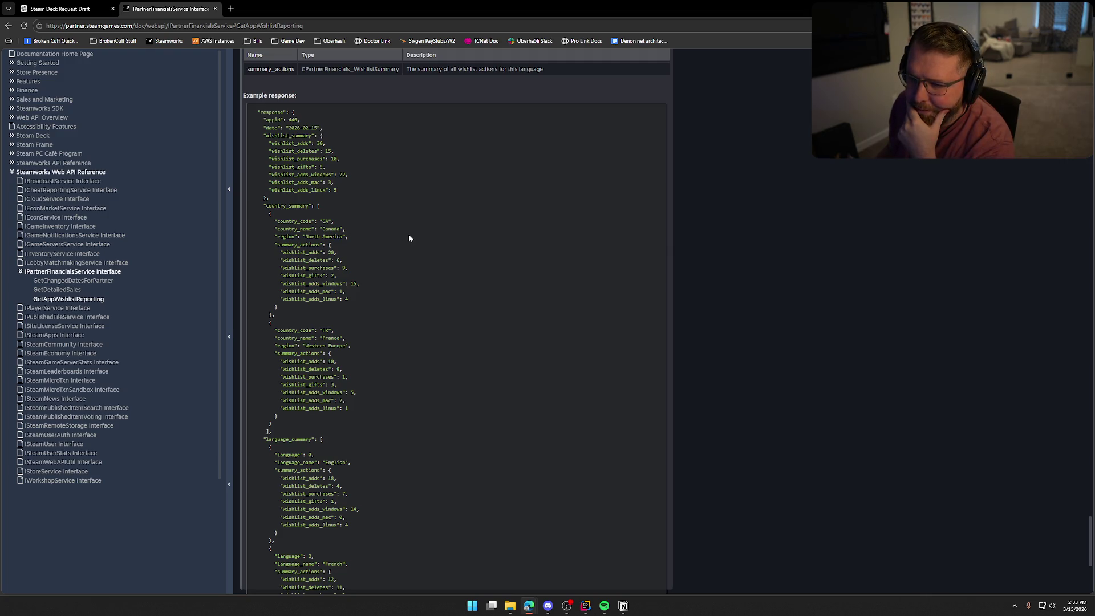
pyautogui.click(48, 9)
pyautogui.click(157, 10)
# - Return to the Wishlist Data API announcement, read the Update Frequency paragraph, and follow the Sales Data API link
pyautogui.hotkey('alt', 'Left')
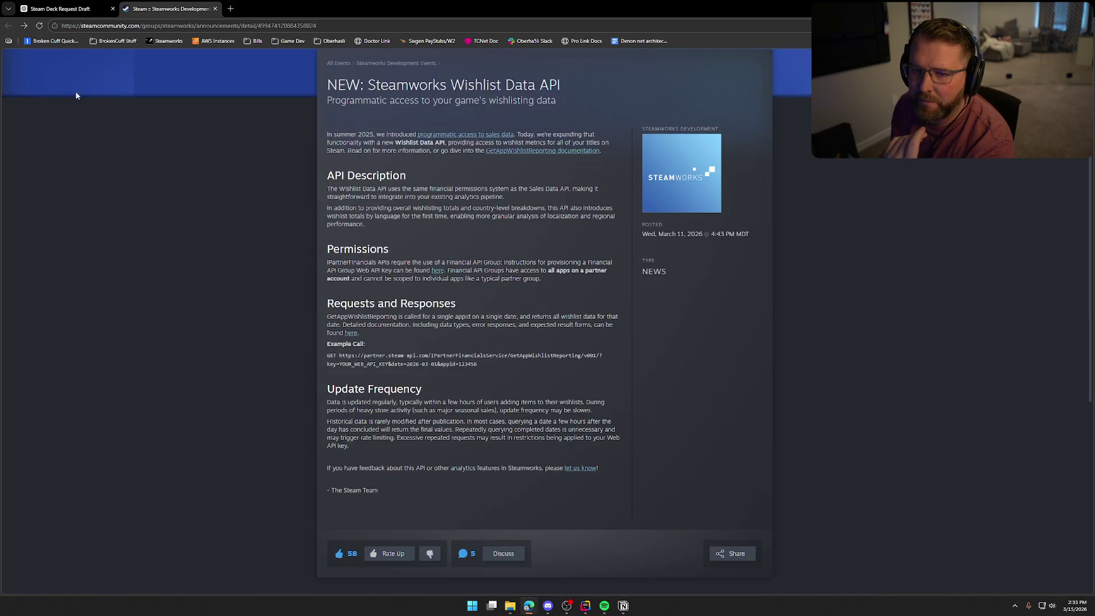
pyautogui.moveTo(327, 401)
pyautogui.mouseDown()
pyautogui.moveTo(593, 412)
pyautogui.moveTo(464, 425)
pyautogui.mouseUp()
pyautogui.click(326, 396)
pyautogui.scroll(-2, 325, 396)
pyautogui.moveTo(404, 316); pyautogui.dragTo(589, 317)
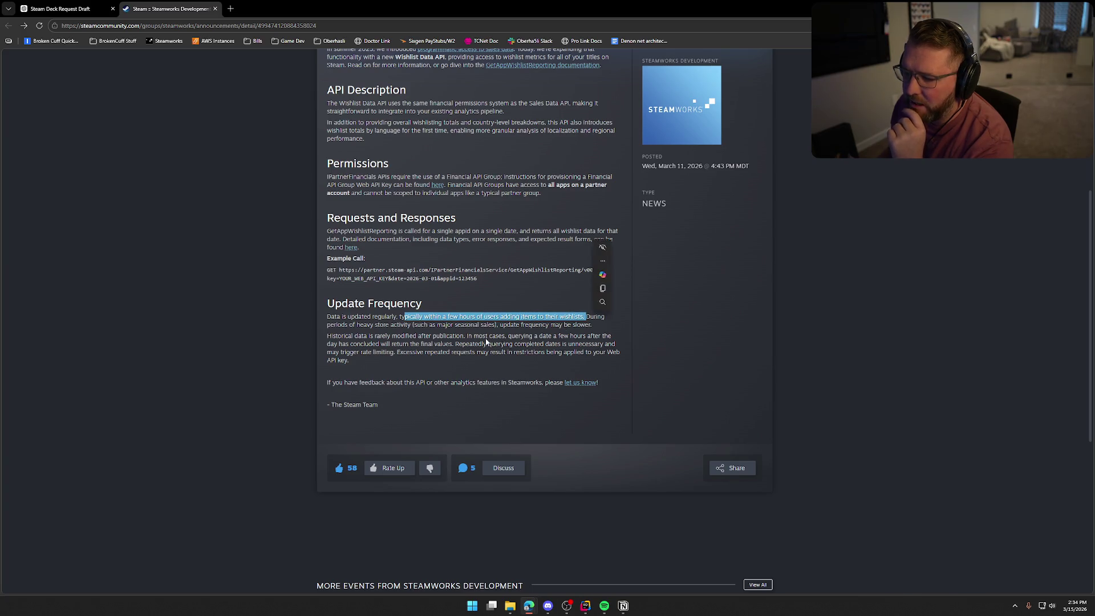
pyautogui.click(292, 320)
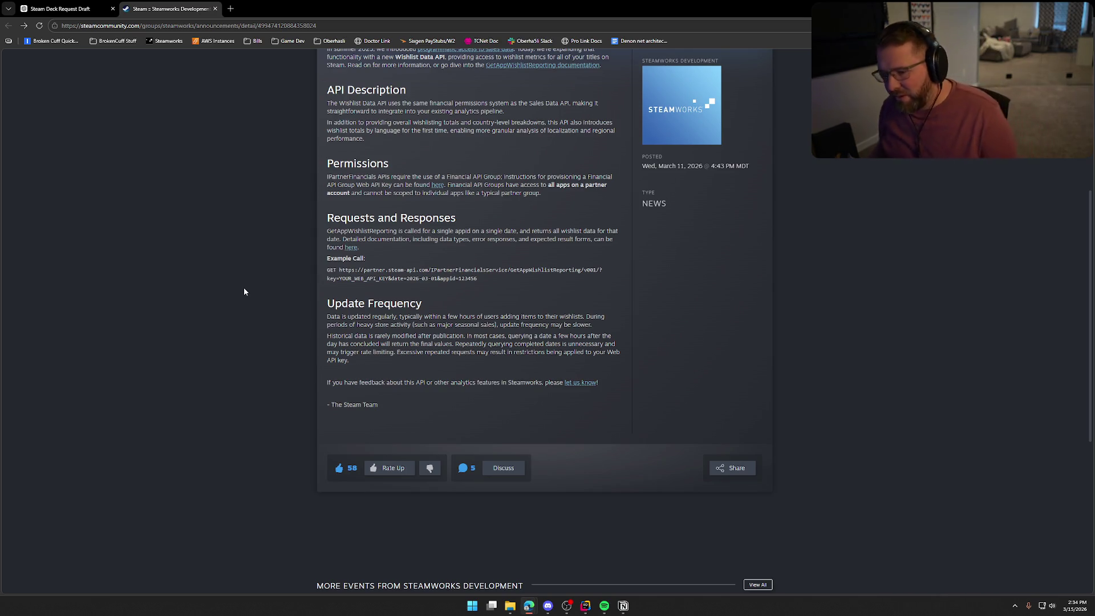
pyautogui.scroll(4, 247, 313)
pyautogui.scroll(-3, 247, 313)
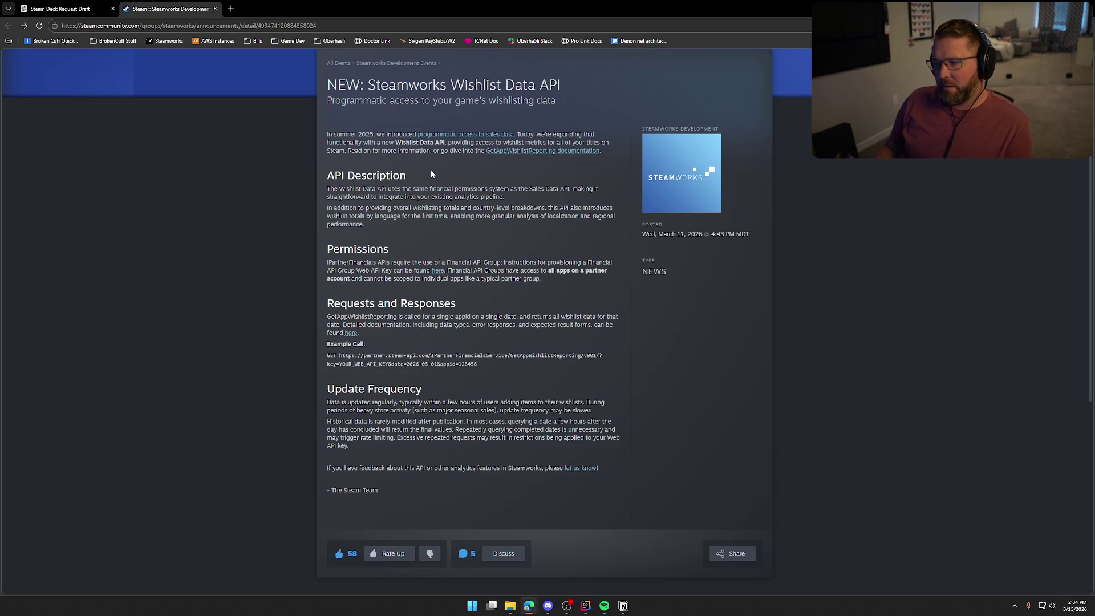
pyautogui.click(449, 135)
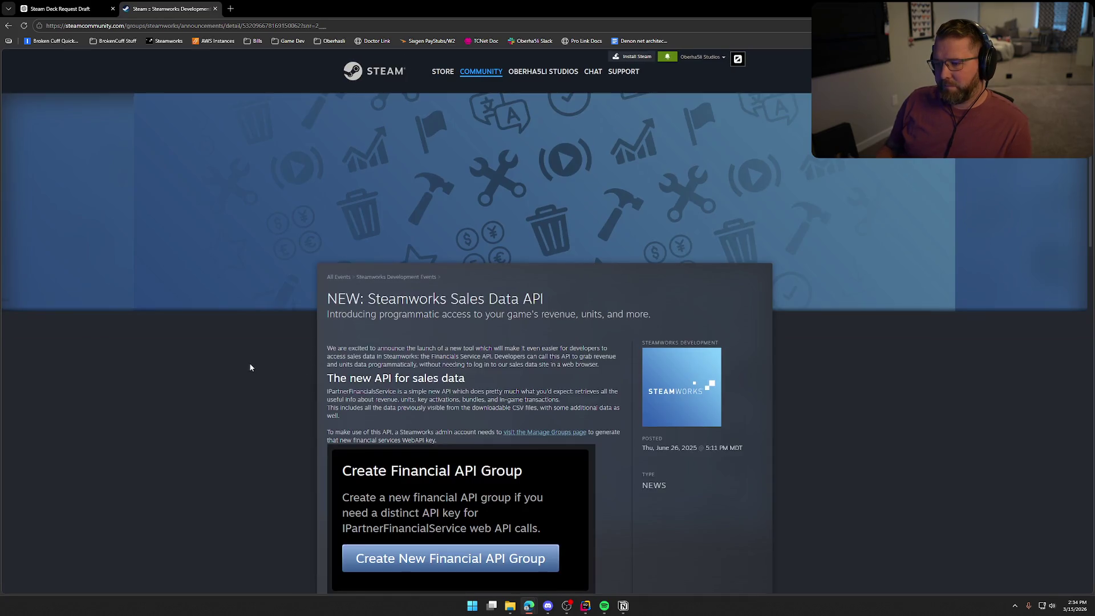
# - Scroll the Sales Data API article, close its tab, and switch to the TrailNError project in Rider
pyautogui.scroll(-3, 262, 375)
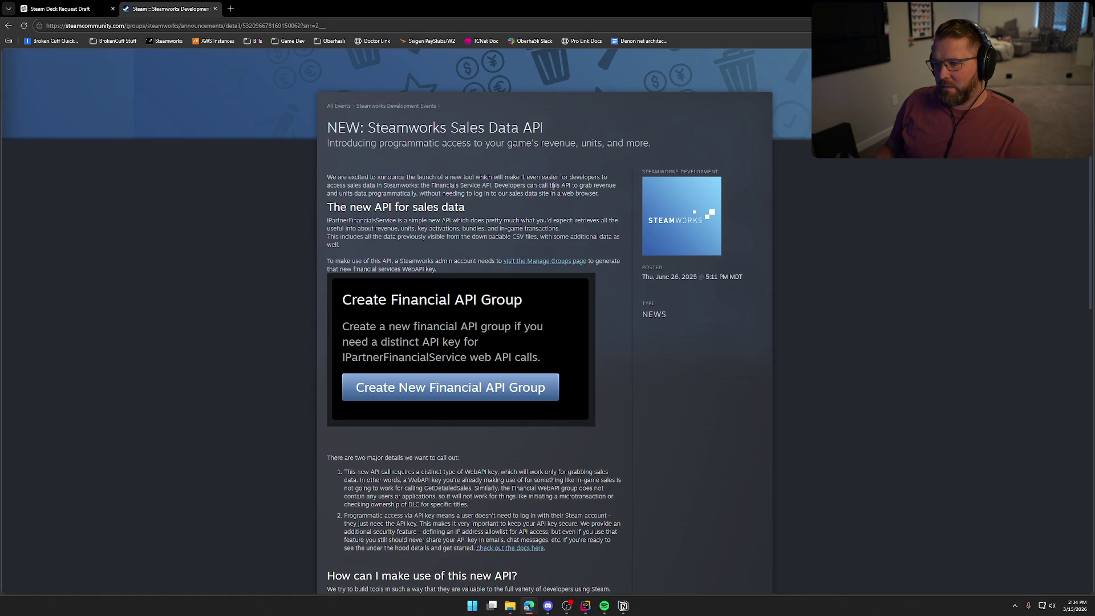
pyautogui.scroll(-7, 263, 288)
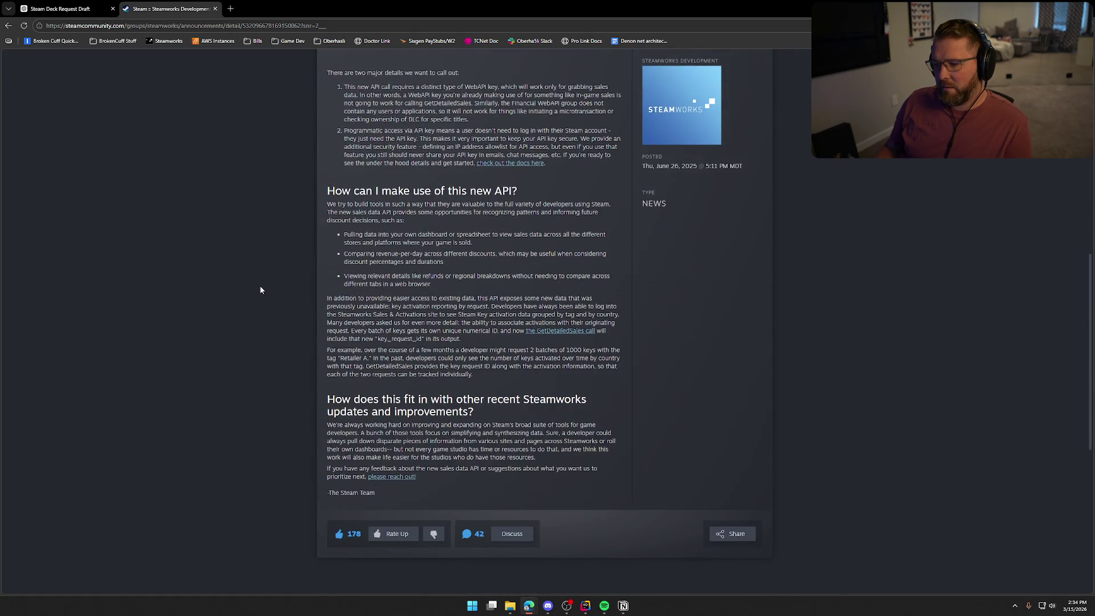
pyautogui.scroll(-3, 262, 288)
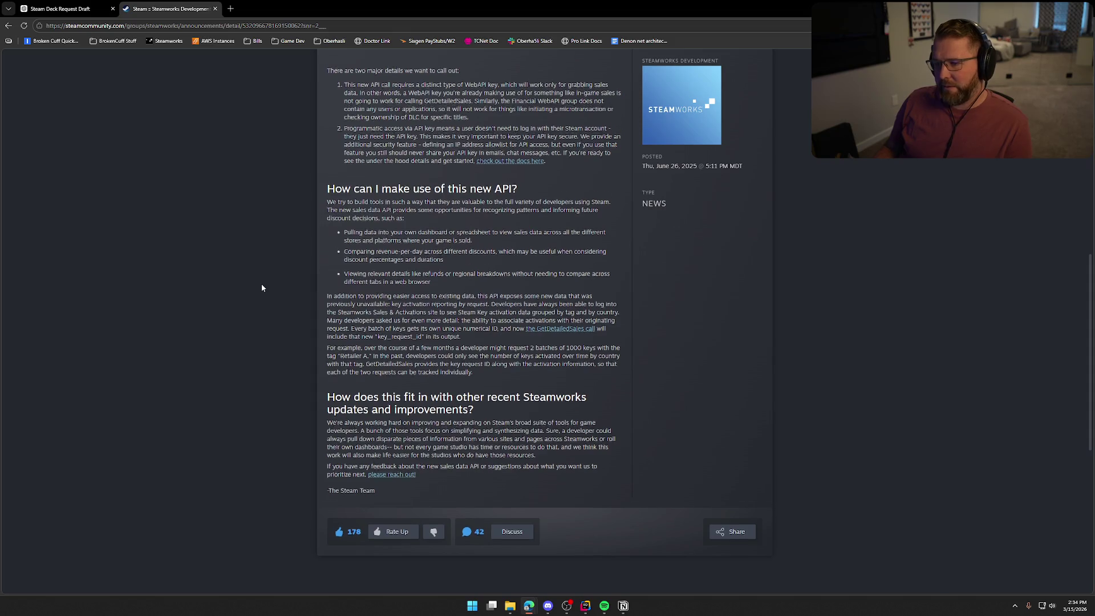
pyautogui.scroll(15, 264, 288)
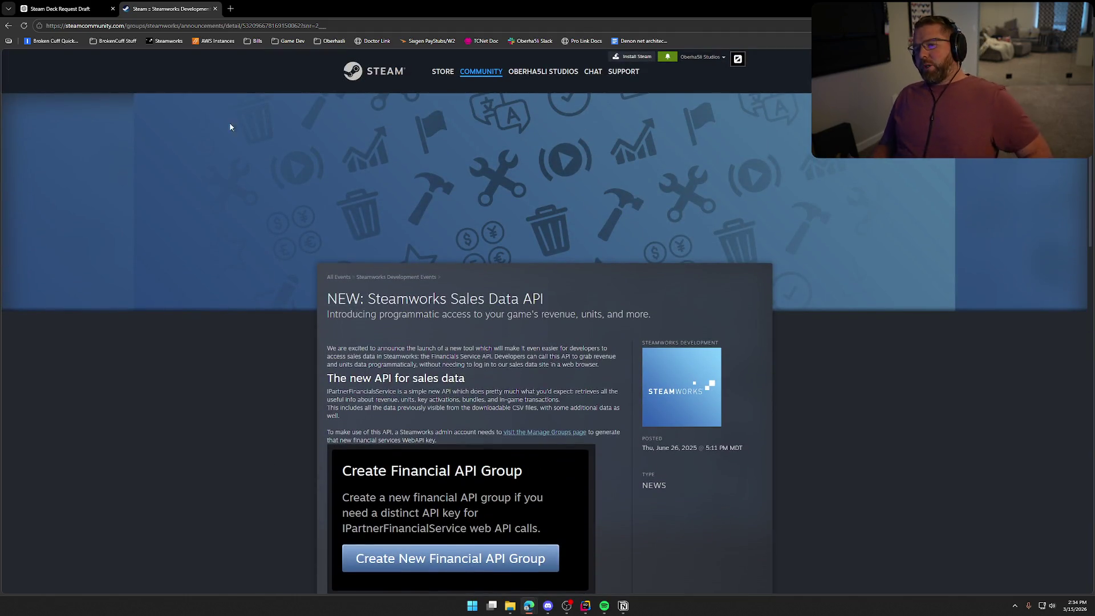
pyautogui.middleClick(142, 12)
pyautogui.tripleClick(423, 280)
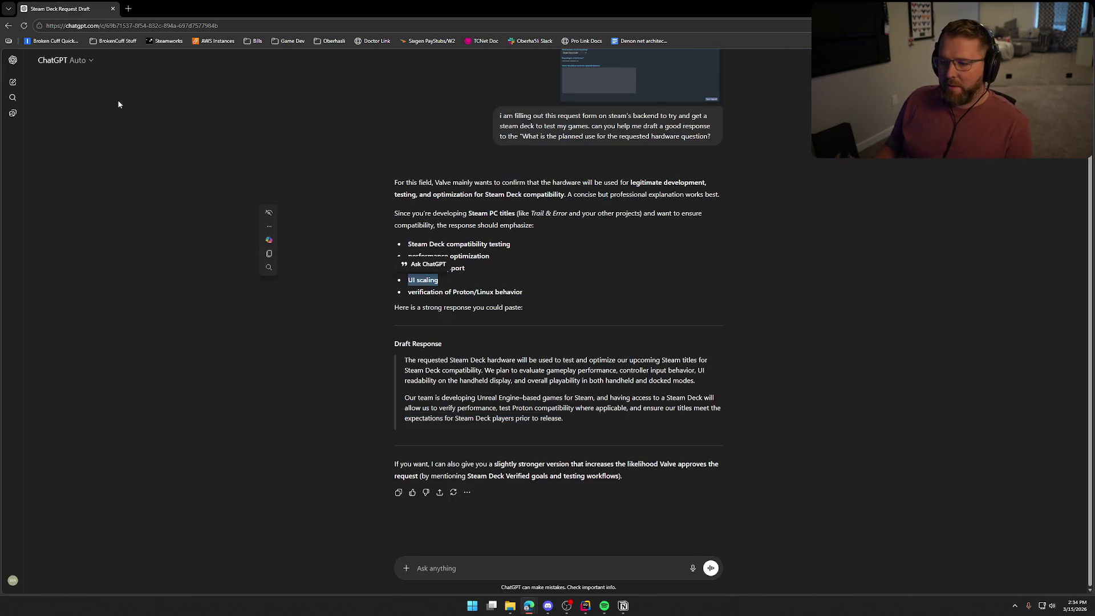
pyautogui.hotkey('alt', 'Tab')
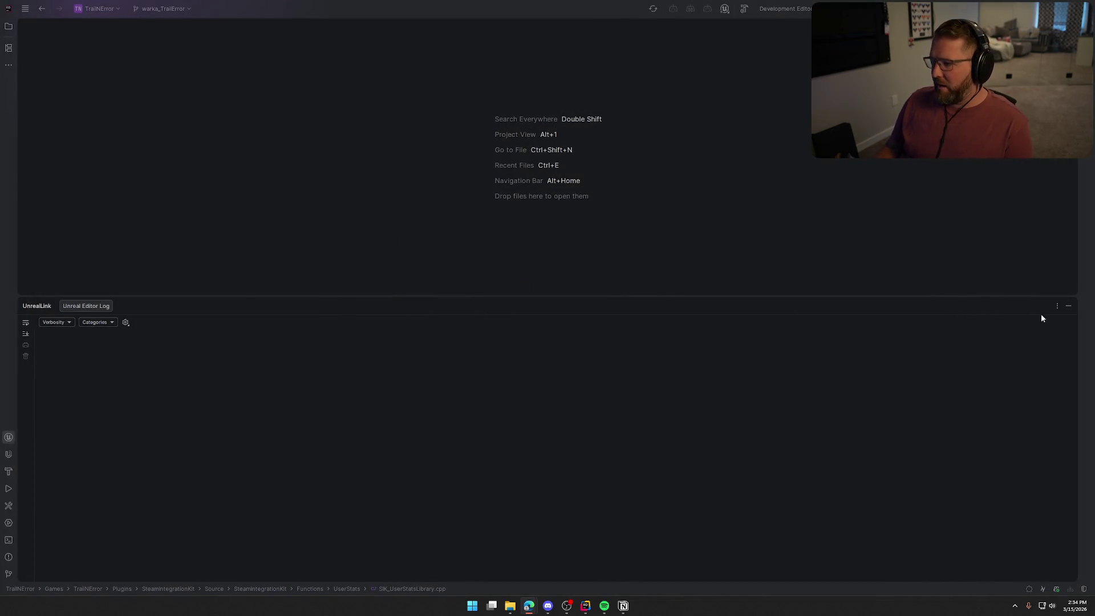
# - Close the UnrealLink log panel, then run Update and Restart for Rider and its plugins while it downloads in the background
pyautogui.click(1068, 306)
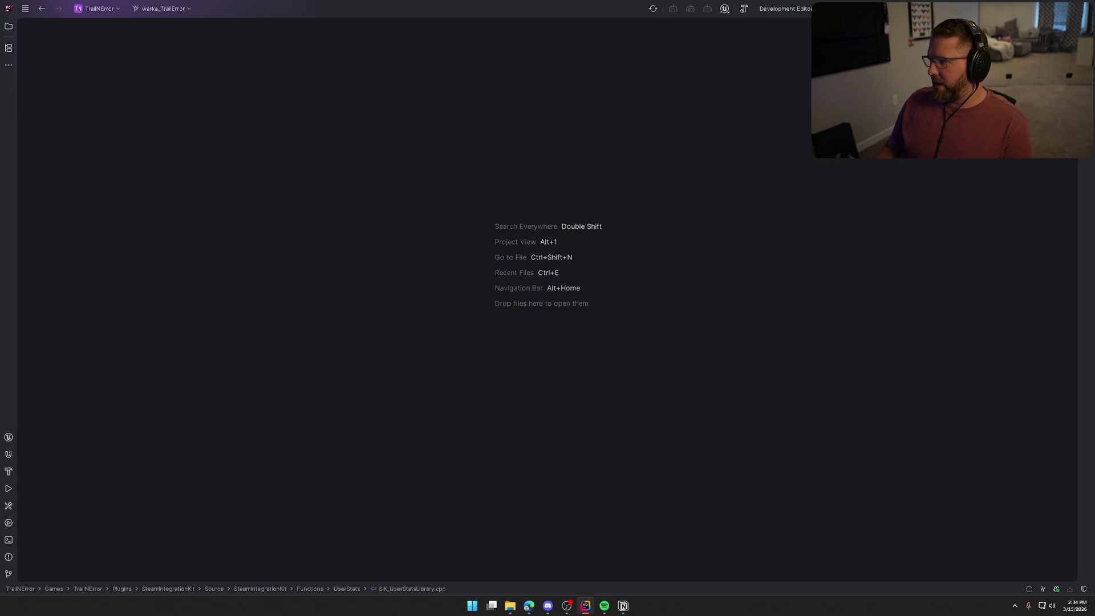
pyautogui.click(679, 388)
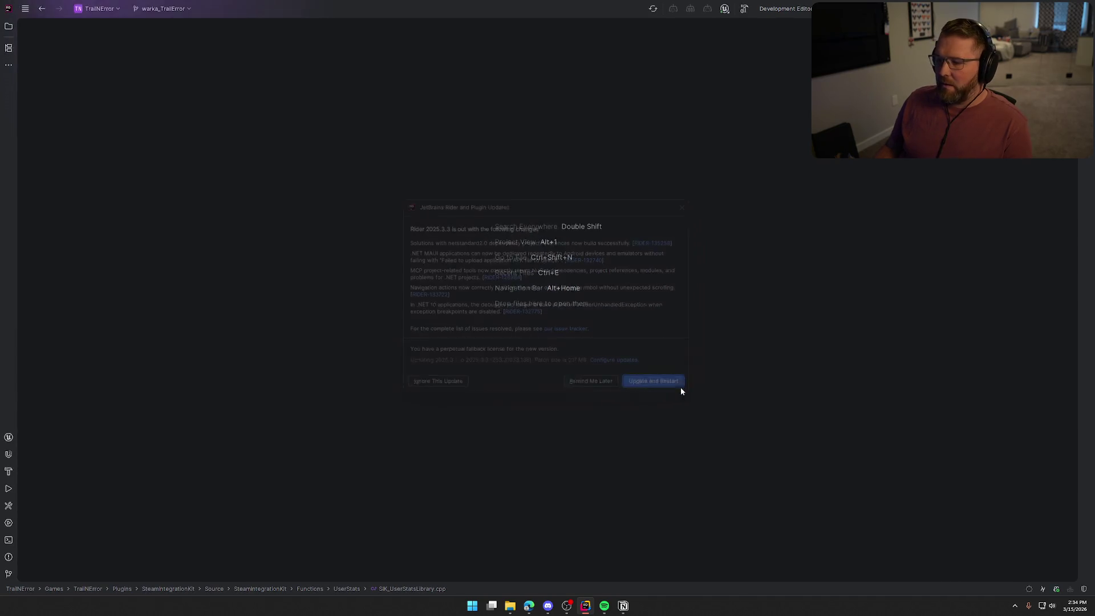
pyautogui.click(658, 416)
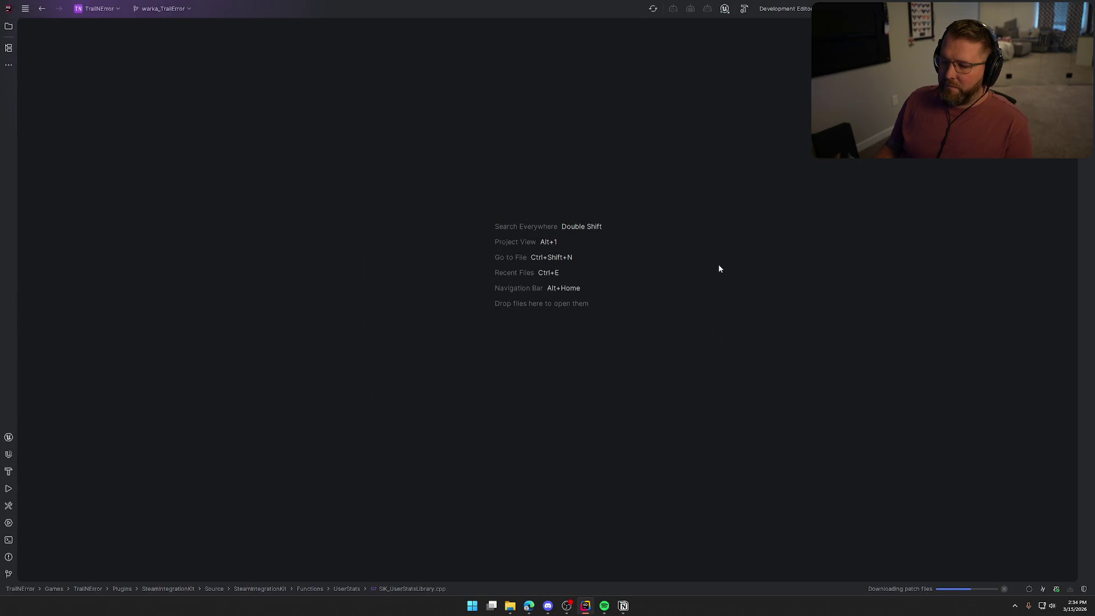
pyautogui.hotkey('alt', 'Tab')
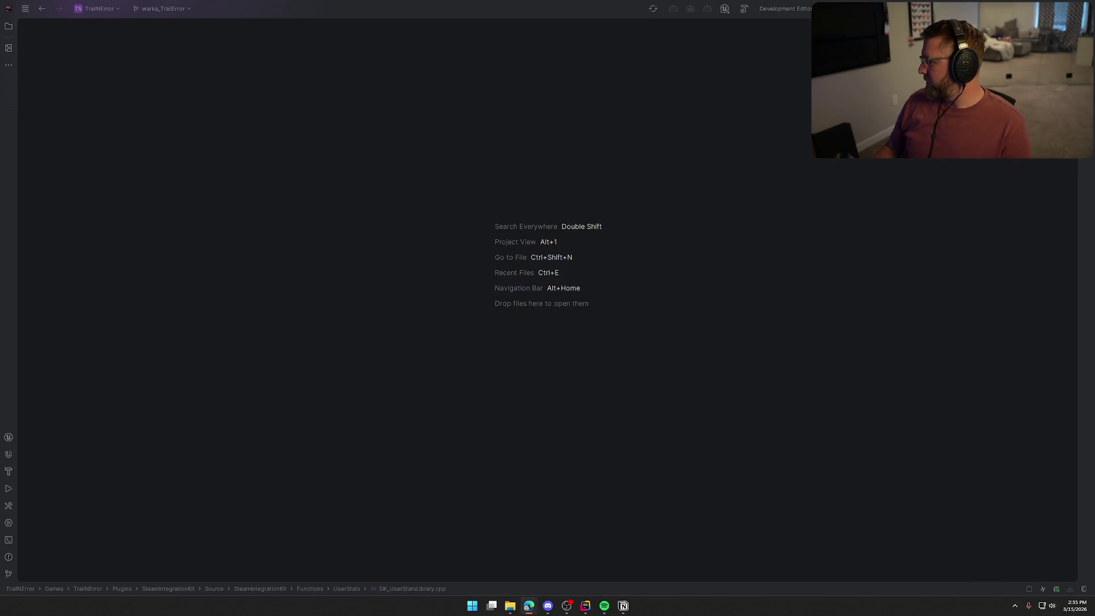
pyautogui.hotkey('alt', 'Tab')
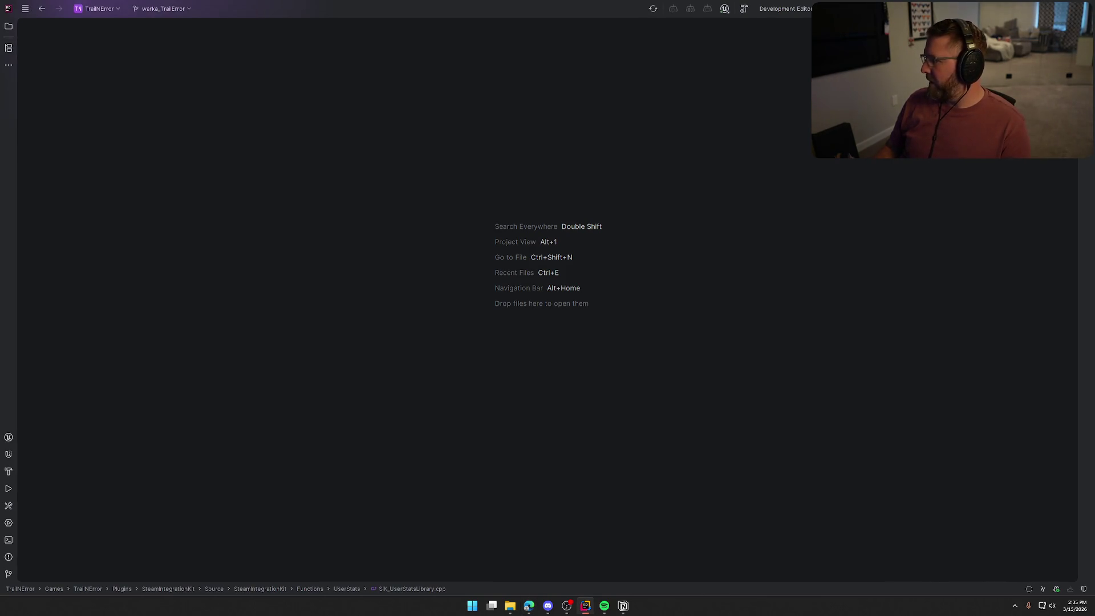
pyautogui.hotkey('alt', 'Tab')
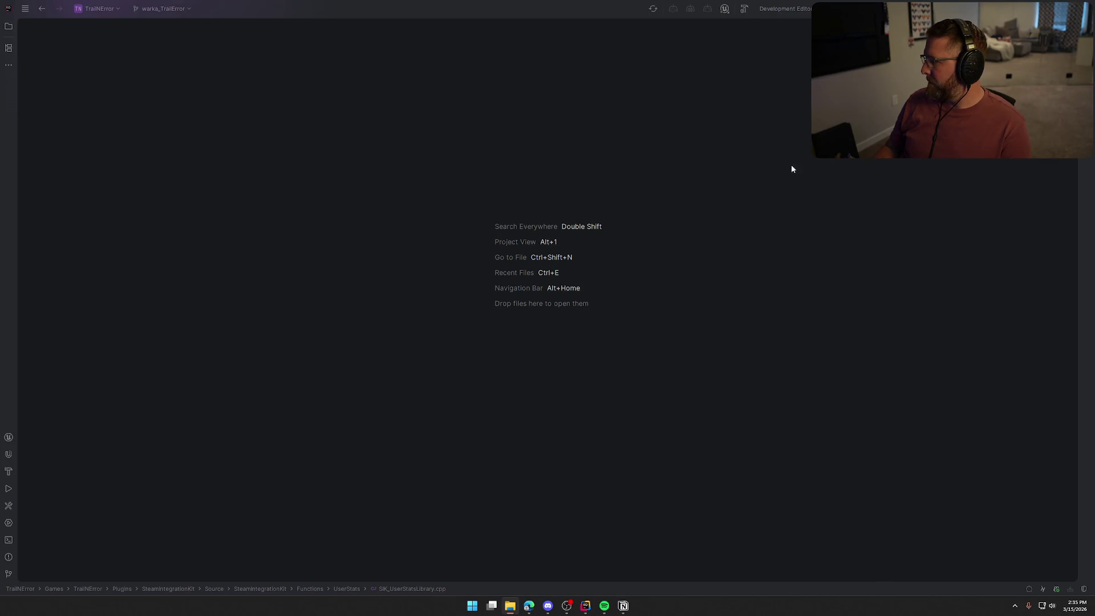
# - Bring up Notion's To Do board and close the comments side-peek so Needs Testing, Bugs and Done show
pyautogui.click(624, 606)
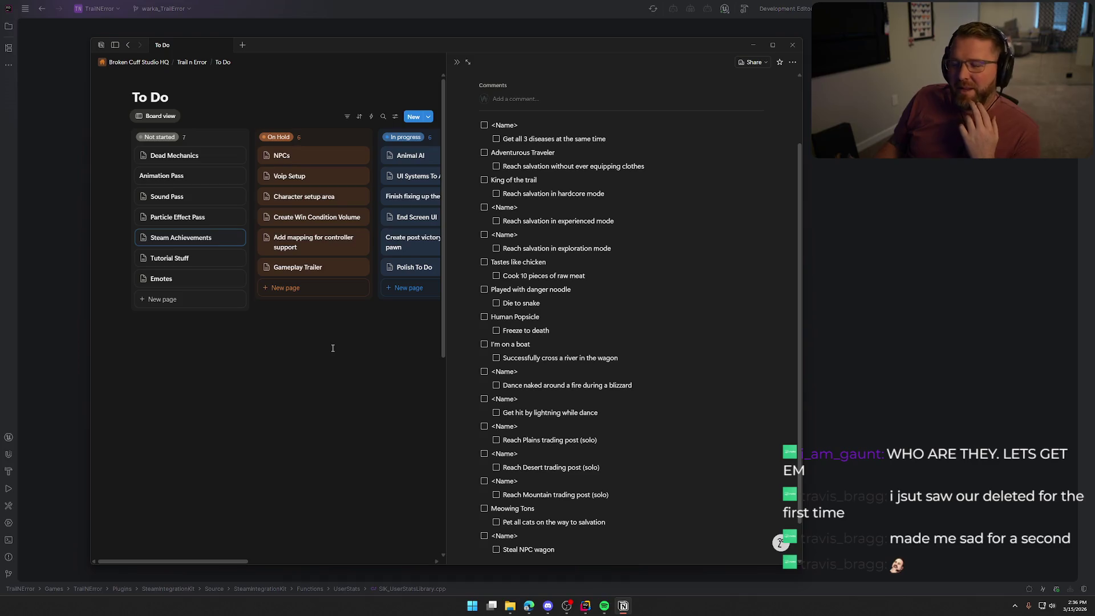
pyautogui.click(347, 333)
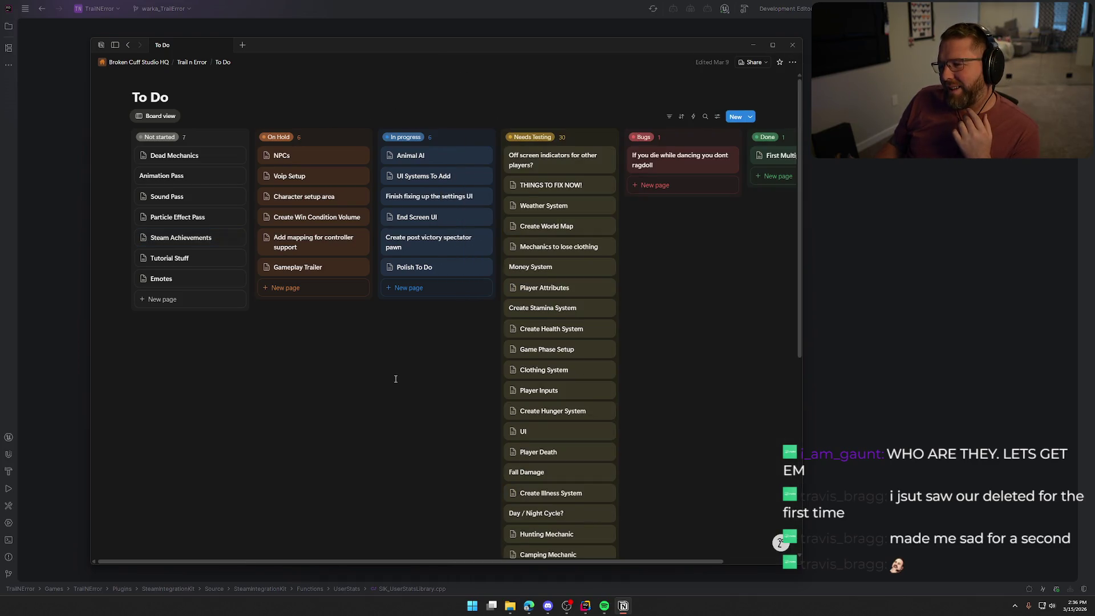
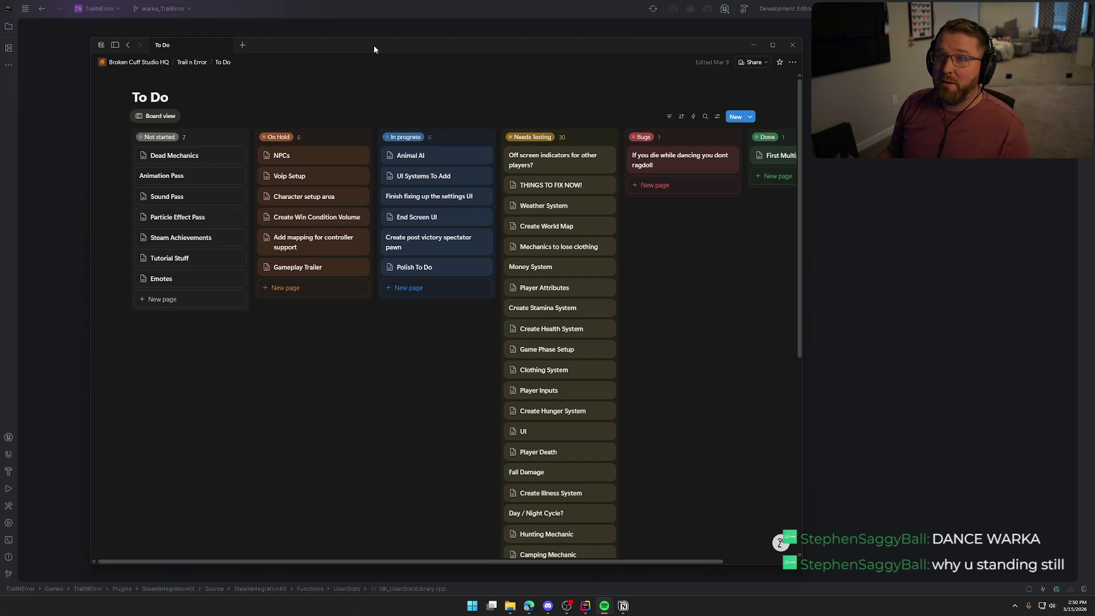
# - Tick off Hunting deer footage on the Gameplay Trailer page
pyautogui.moveTo(389, 45); pyautogui.dragTo(538, 47)
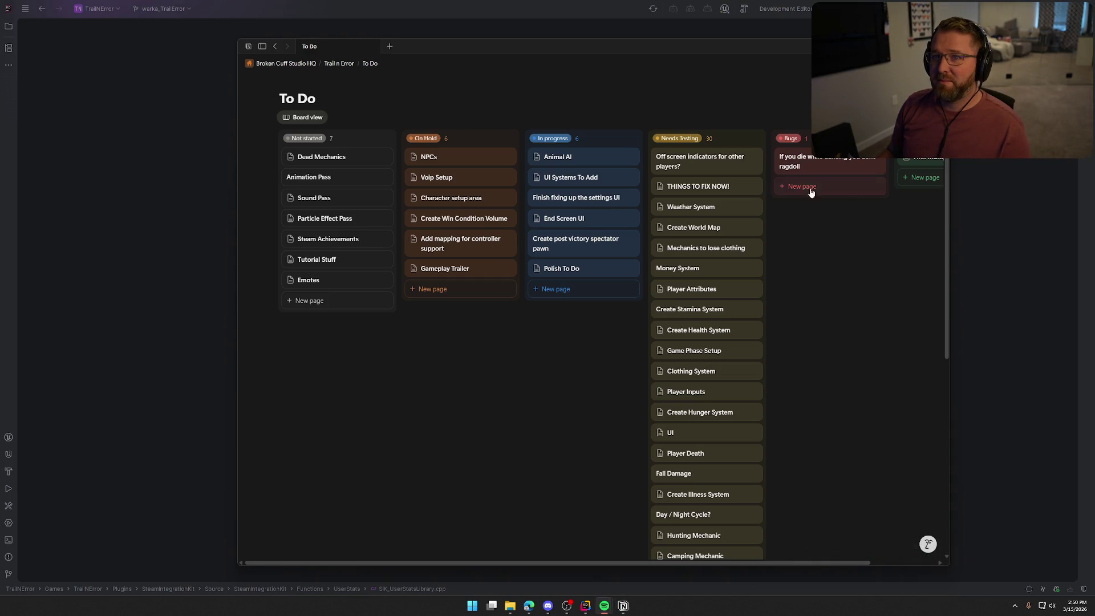
pyautogui.moveTo(568, 64); pyautogui.dragTo(428, 46)
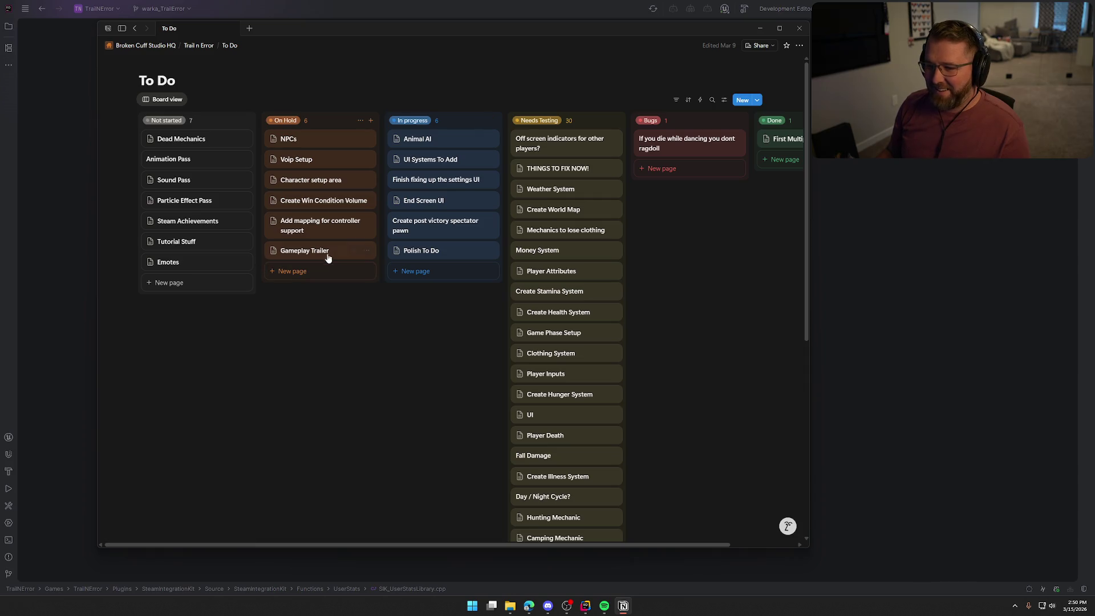
pyautogui.click(305, 252)
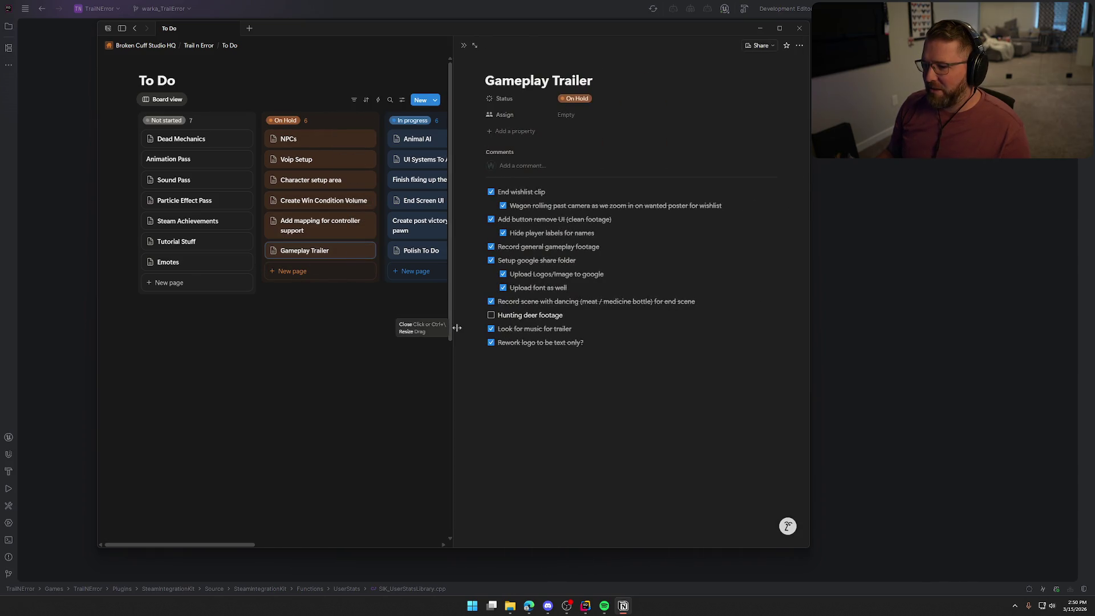
pyautogui.click(491, 316)
pyautogui.moveTo(298, 255)
pyautogui.mouseDown()
pyautogui.moveTo(687, 171)
pyautogui.moveTo(692, 188)
pyautogui.moveTo(729, 197)
pyautogui.moveTo(764, 156)
pyautogui.moveTo(493, 191)
pyautogui.moveTo(225, 268)
pyautogui.mouseUp()
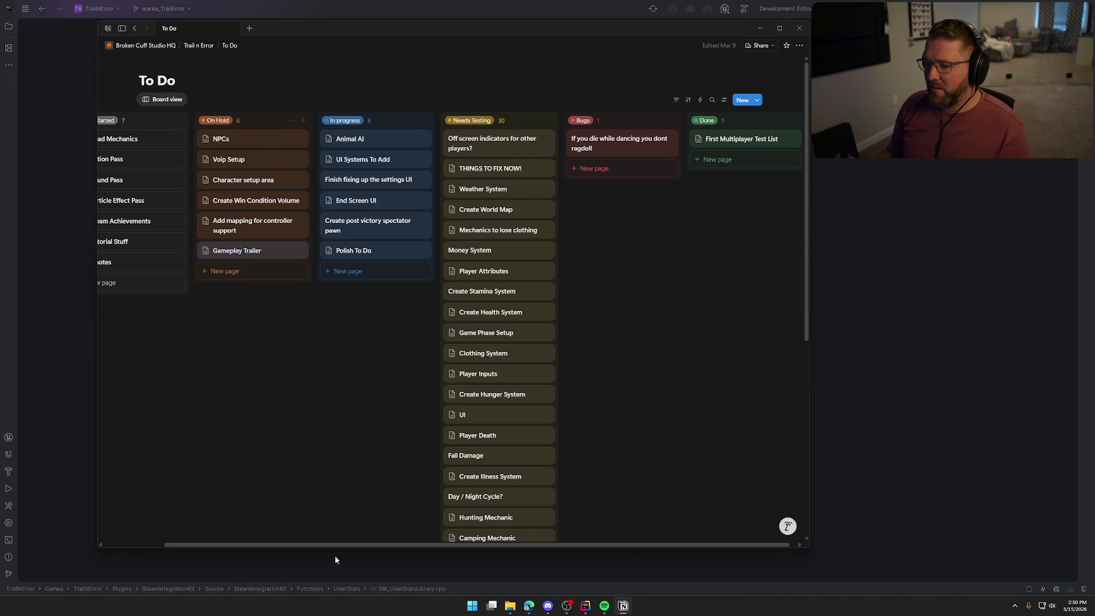
pyautogui.moveTo(337, 545); pyautogui.dragTo(128, 519)
pyautogui.click(301, 255)
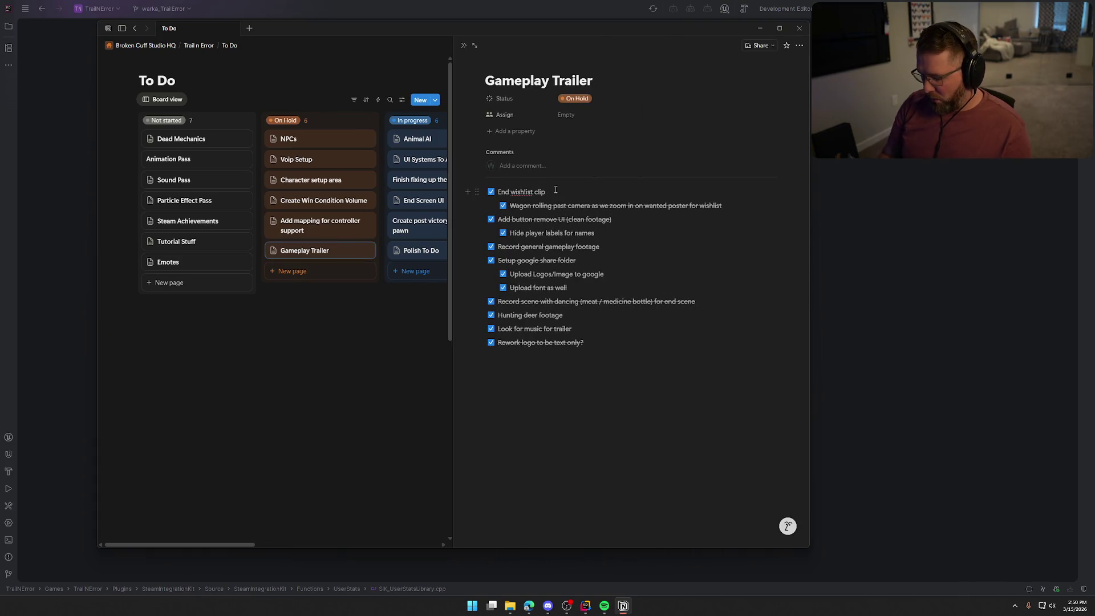
# - Add a 'Re-record footage in multiplayer' to-do with indented sound effects and particle effects sub-tasks
pyautogui.press('Return')
pyautogui.write('Re-record footage in')
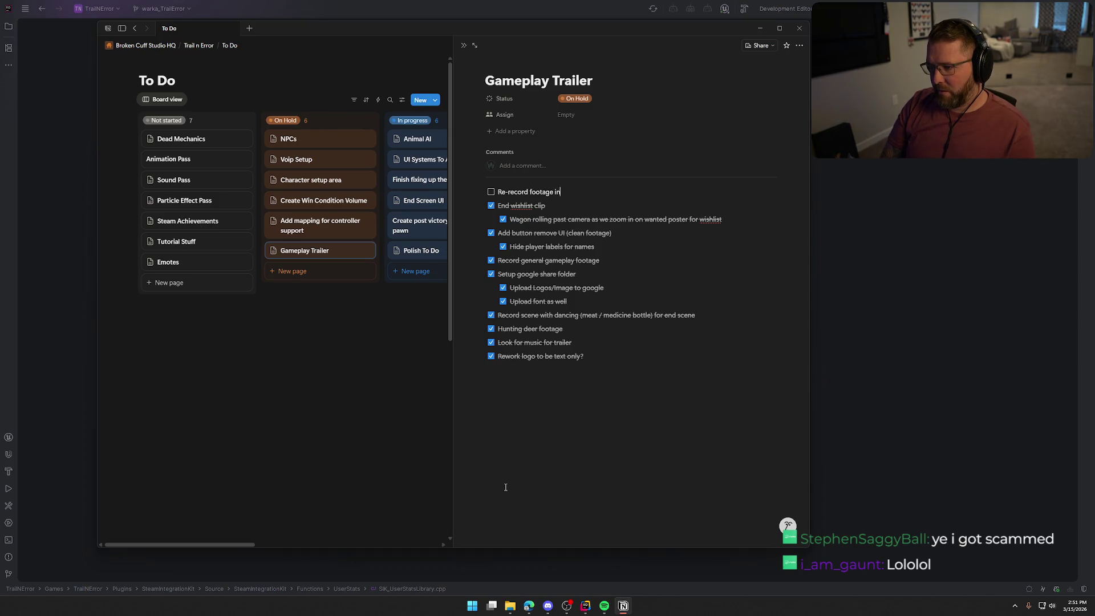
pyautogui.write(' multiplayer')
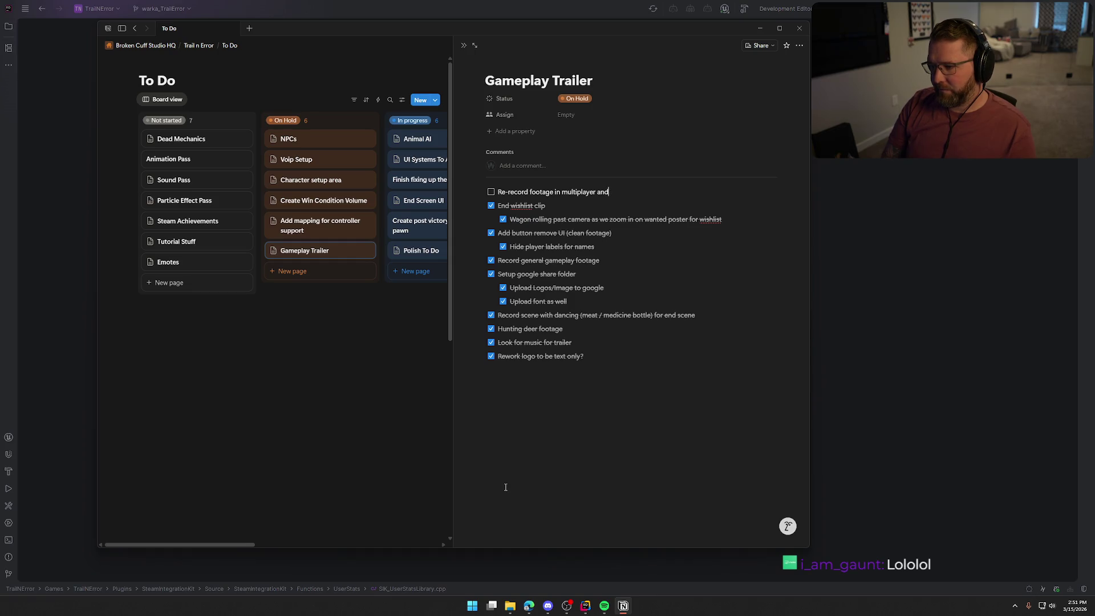
pyautogui.press('Return')
pyautogui.press('Tab')
pyautogui.write('Waiting on sound e')
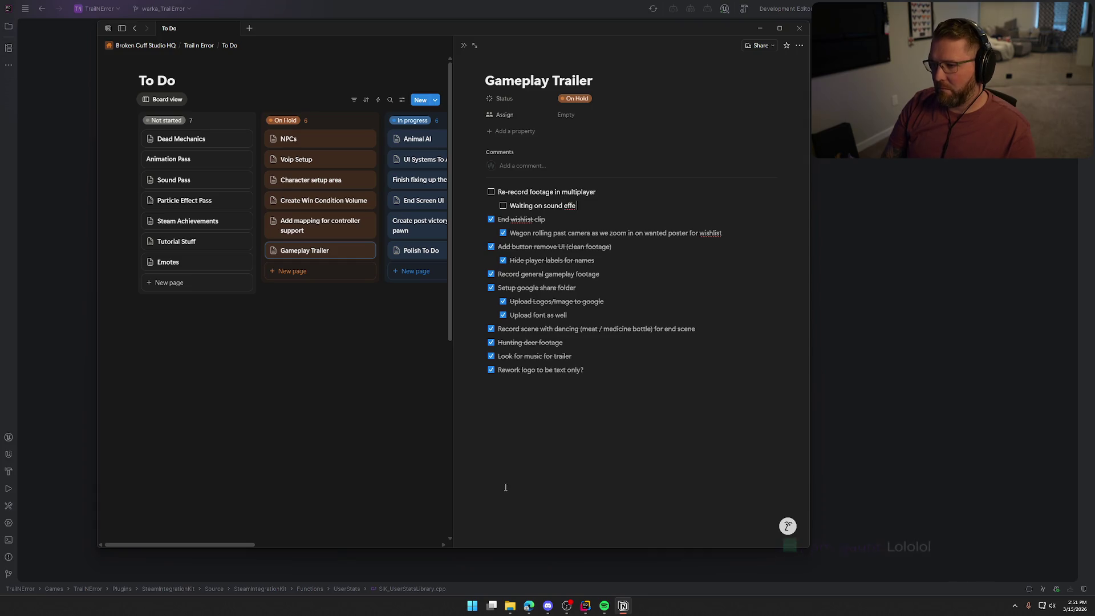
pyautogui.write('ffects')
pyautogui.press('Return')
pyautogui.write('Waiting on particle effects')
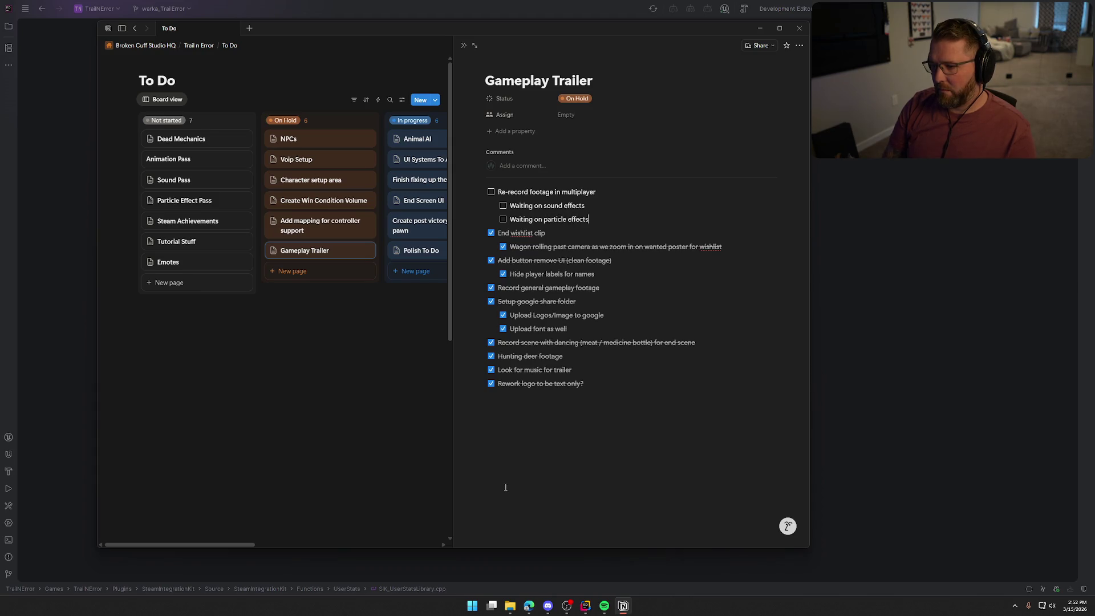
# - Drag the Add mapping for controller support card from On Hold to Done
pyautogui.click(347, 432)
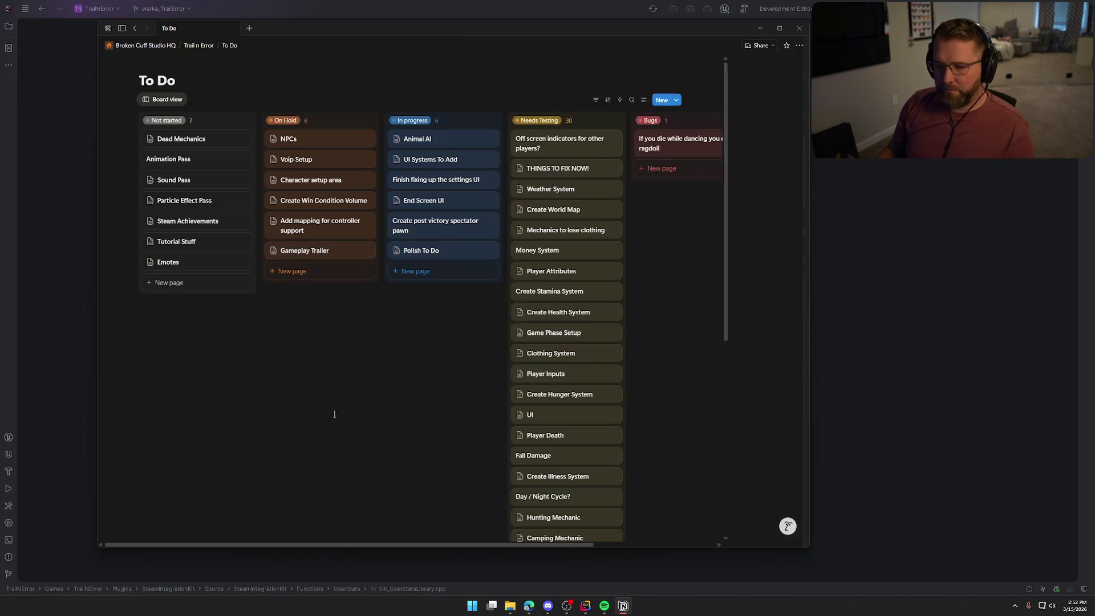
pyautogui.click(301, 228)
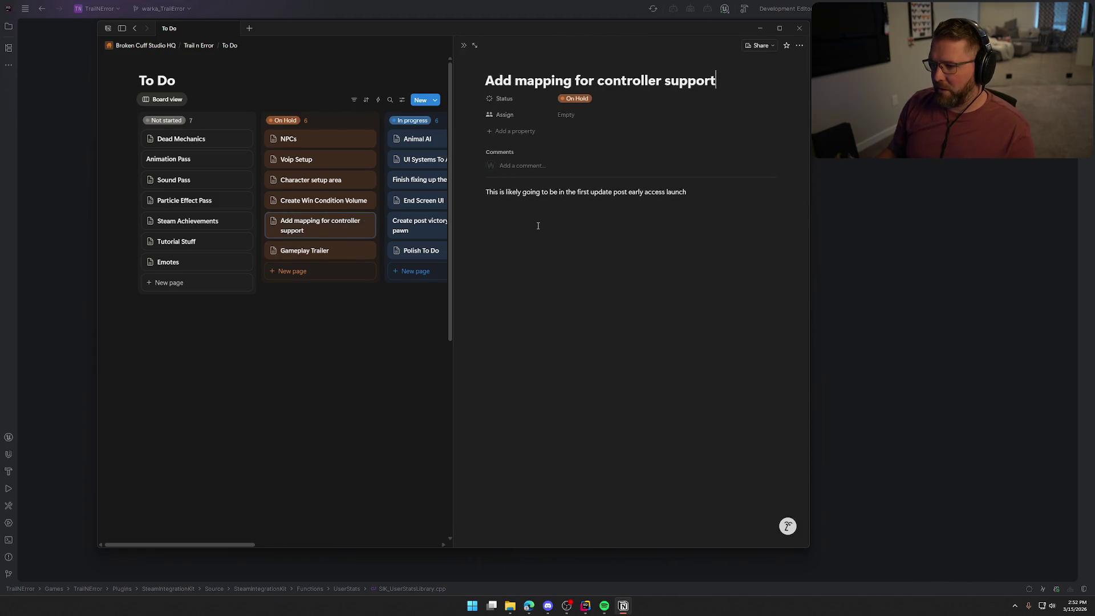
pyautogui.click(354, 349)
pyautogui.moveTo(368, 229)
pyautogui.mouseDown()
pyautogui.moveTo(736, 169)
pyautogui.moveTo(723, 167)
pyautogui.mouseUp()
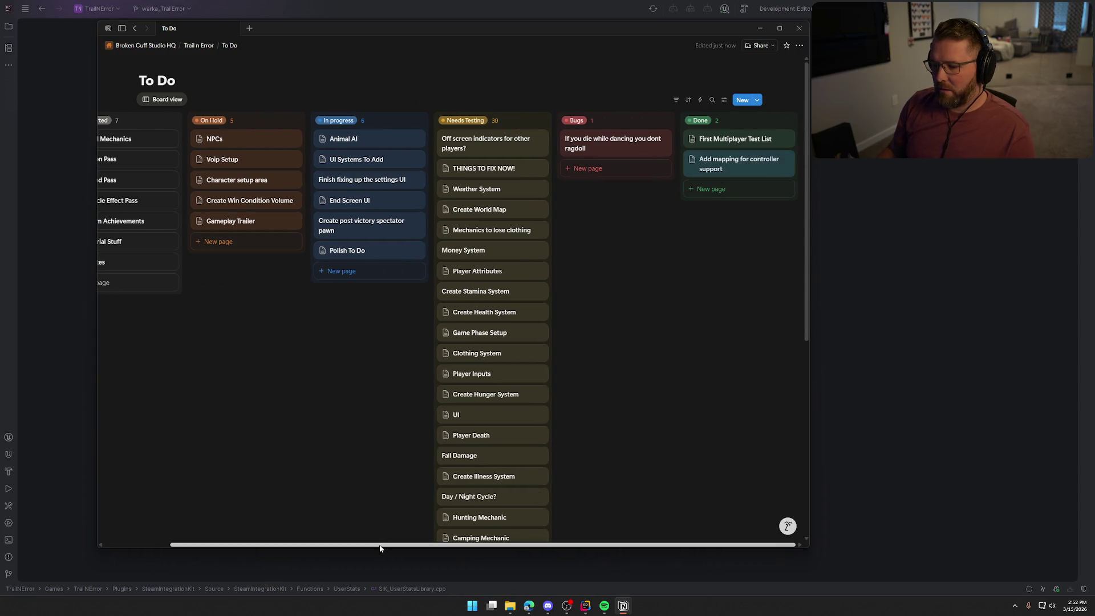
pyautogui.moveTo(379, 546); pyautogui.dragTo(314, 547)
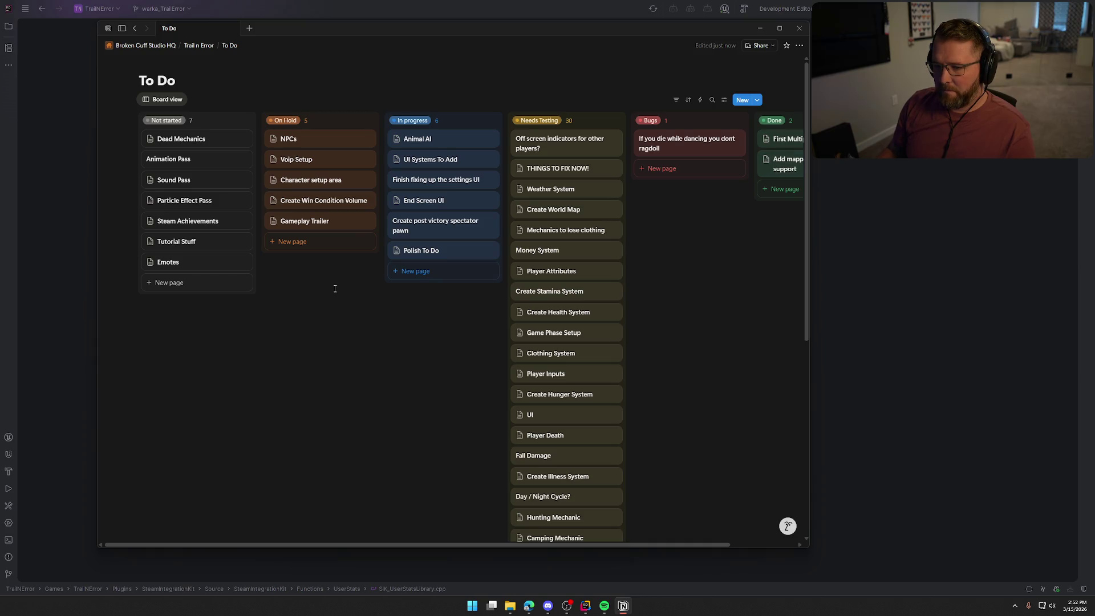
# - Peek at the Create Win Condition Volume and NPCs task pages
pyautogui.click(314, 205)
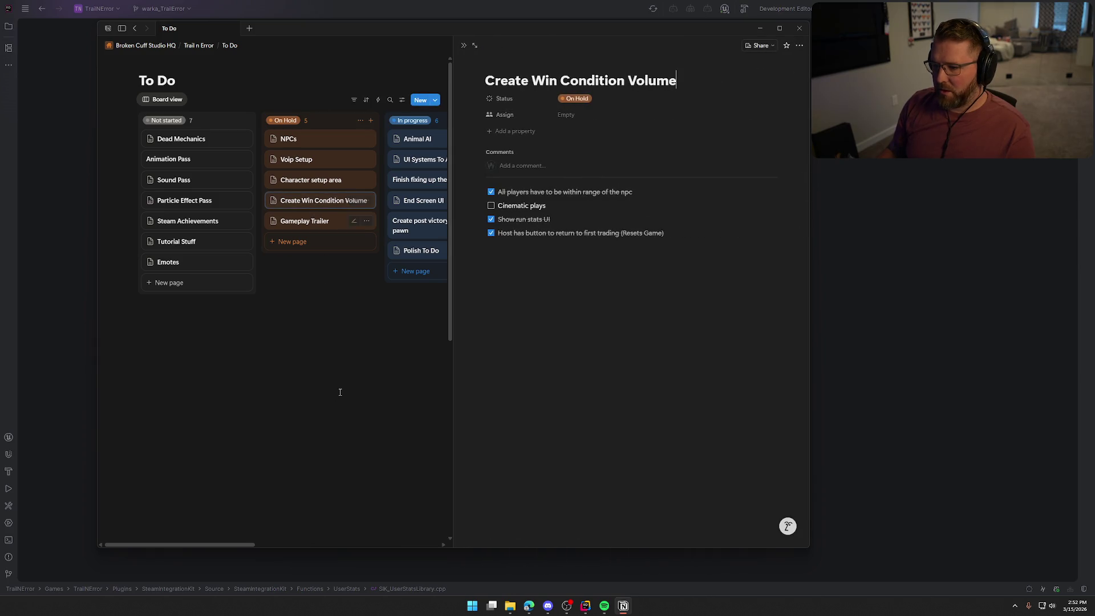
pyautogui.click(310, 374)
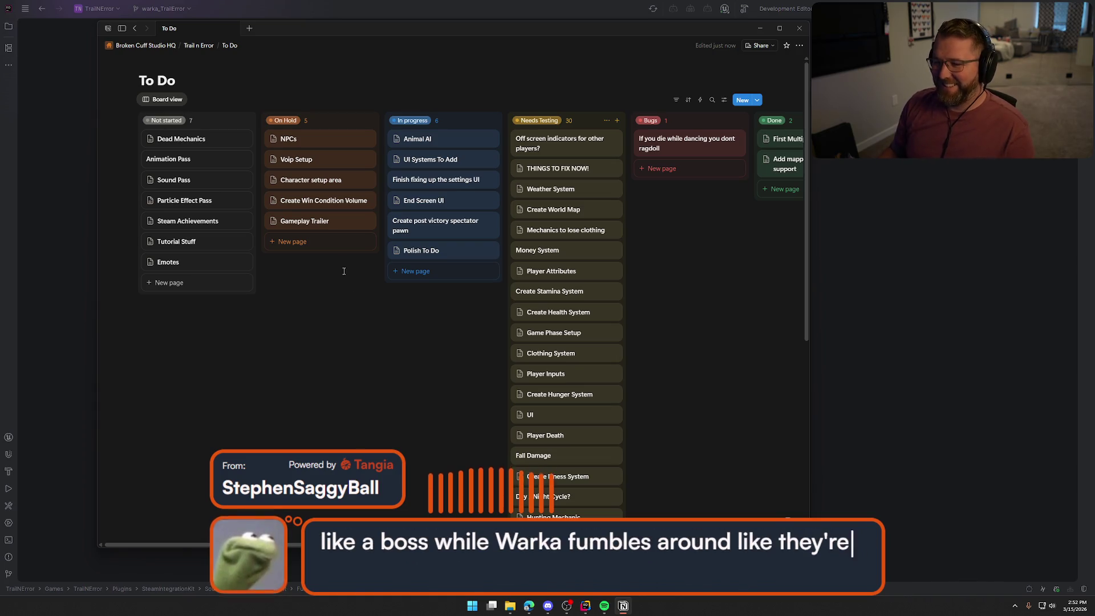
pyautogui.click(292, 145)
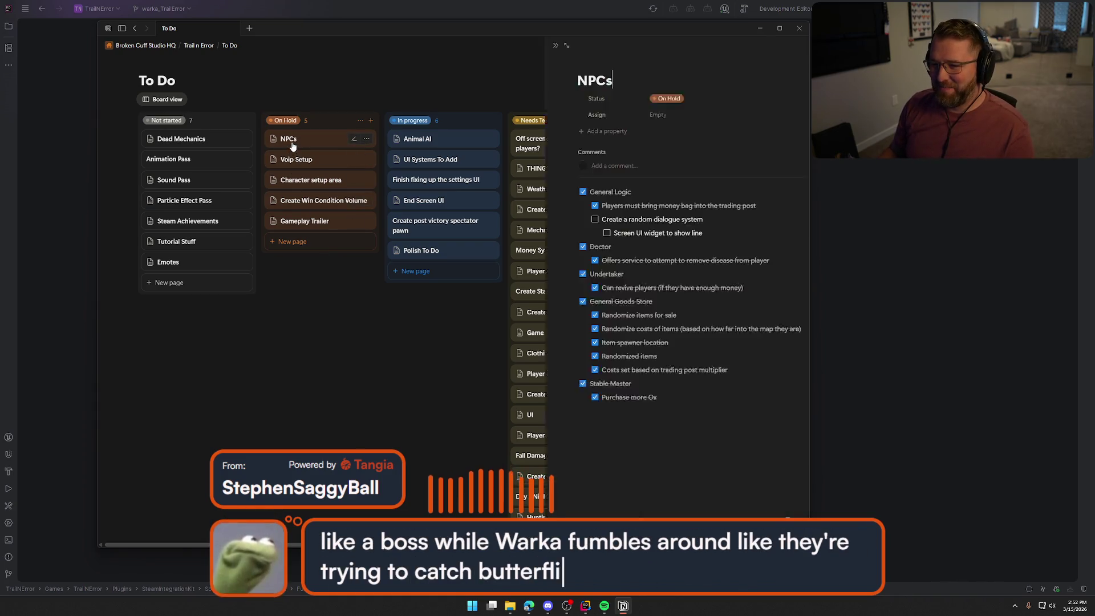
pyautogui.click(323, 351)
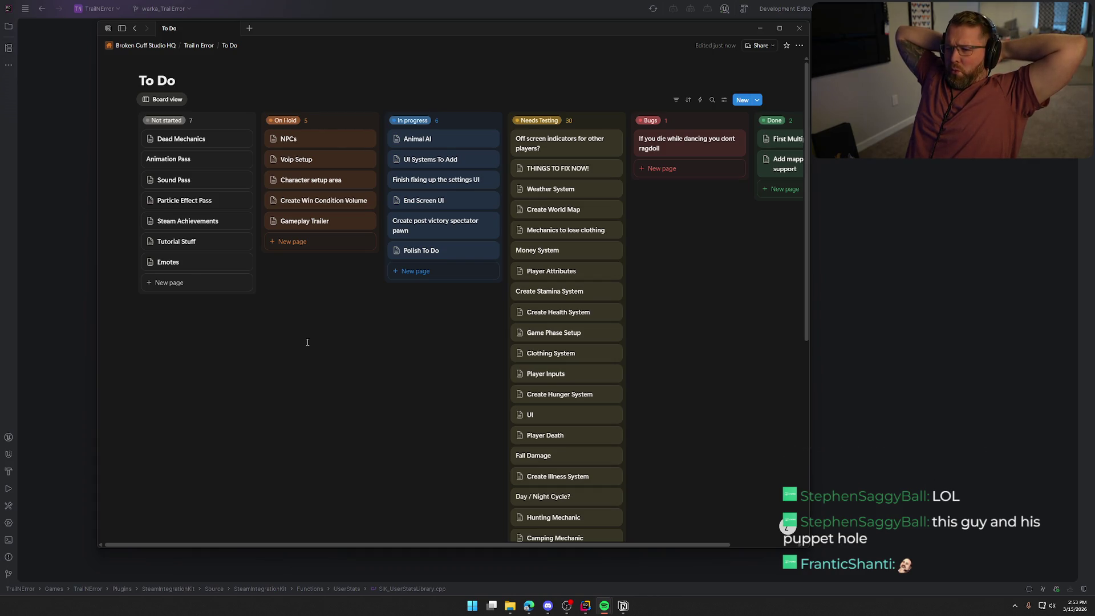
# - Tick Display death reason in red, Blurred out, Grey scaled scene and Death Screen on UI Systems To Add
pyautogui.click(408, 159)
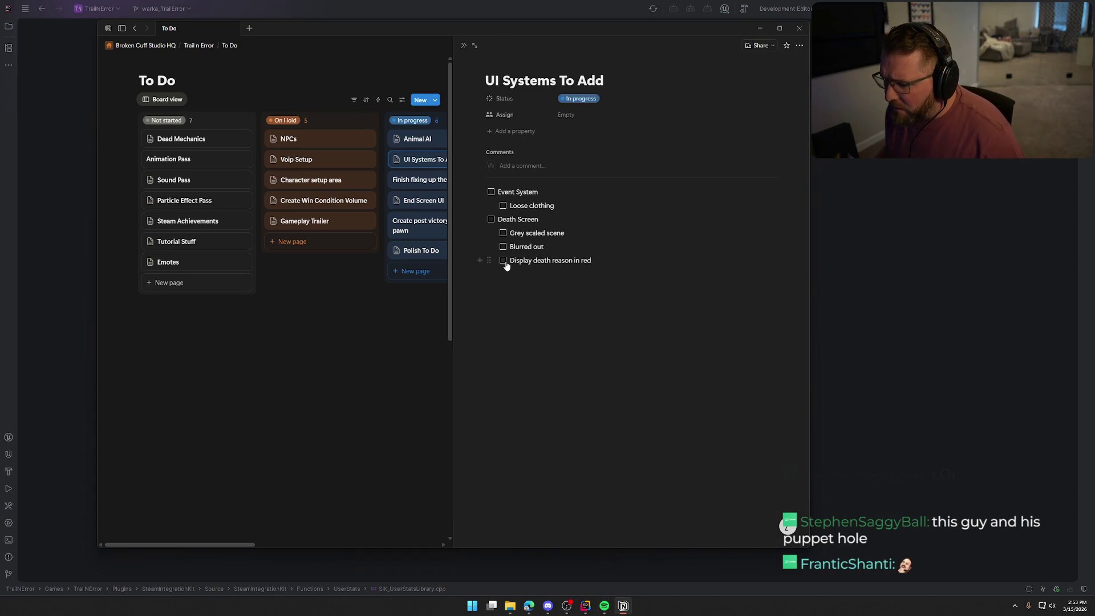
pyautogui.click(502, 260)
pyautogui.click(502, 246)
pyautogui.click(502, 232)
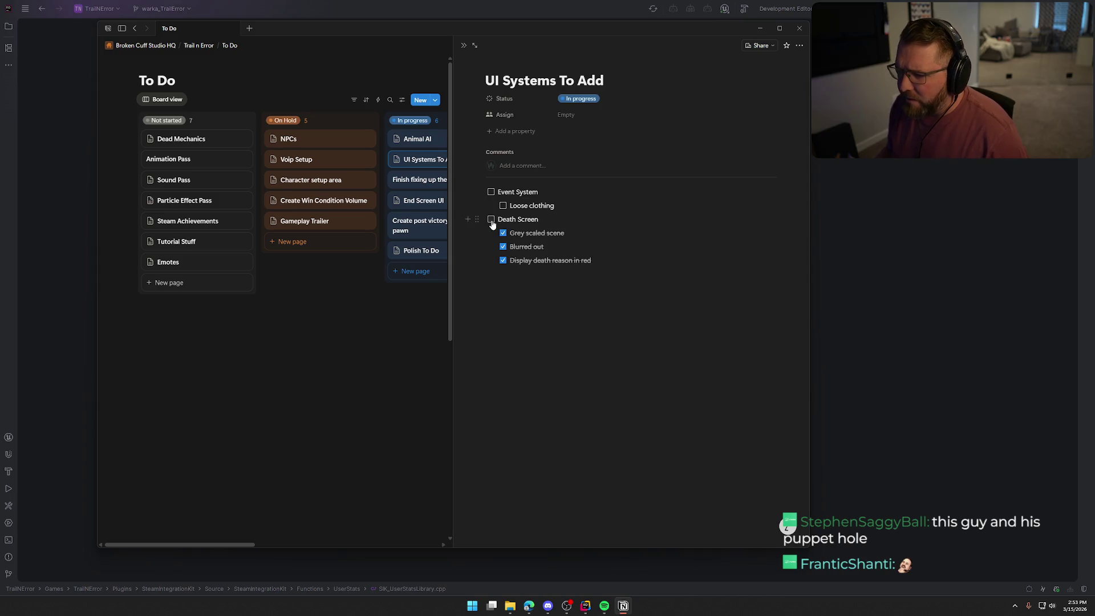
pyautogui.click(490, 219)
pyautogui.click(351, 364)
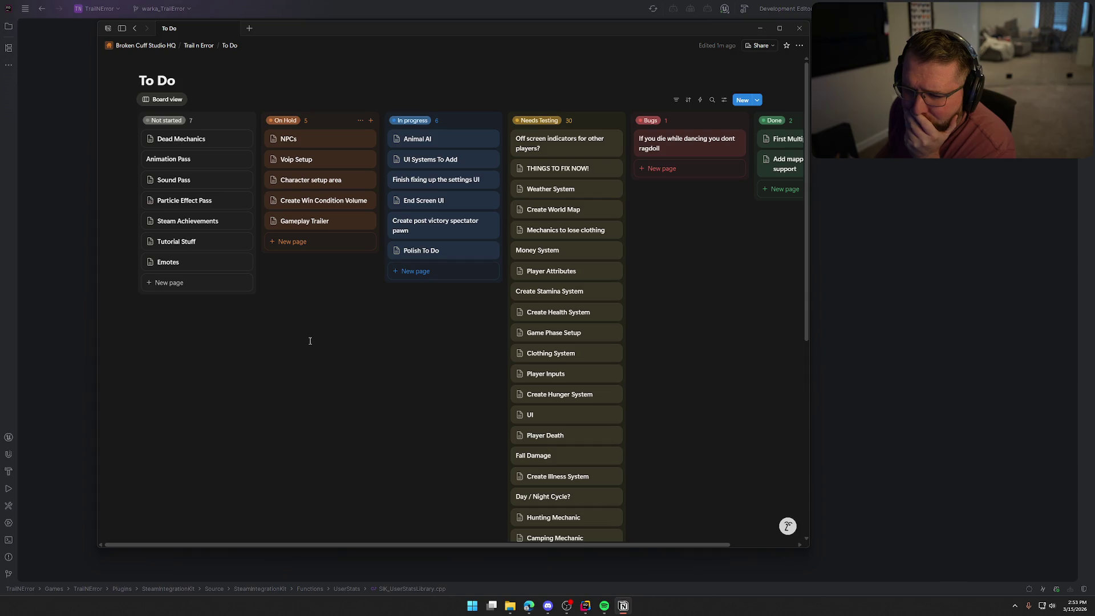
pyautogui.click(177, 221)
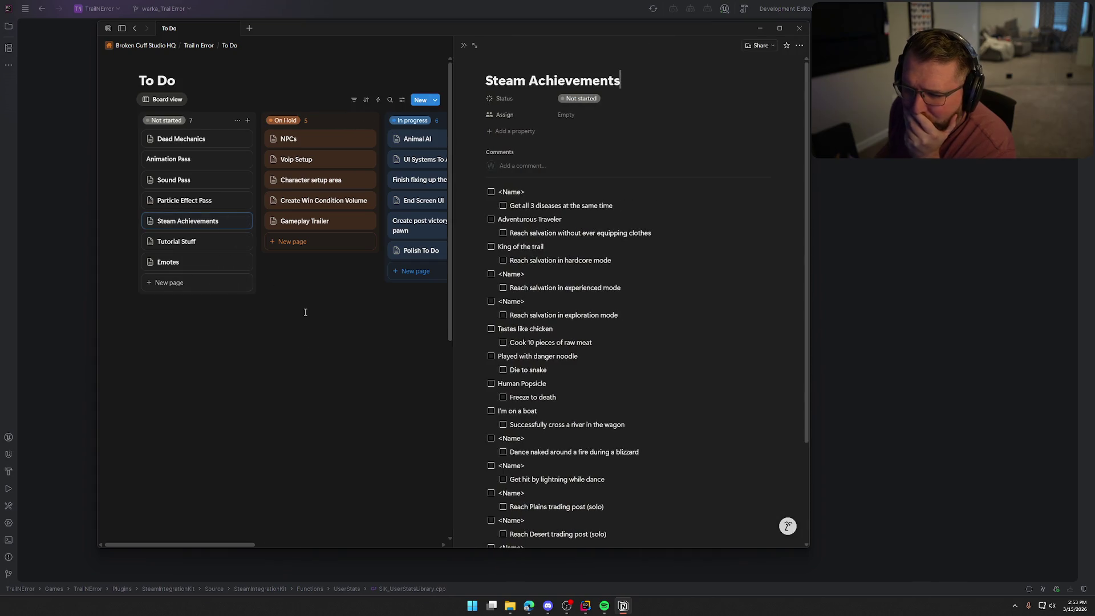
pyautogui.click(343, 337)
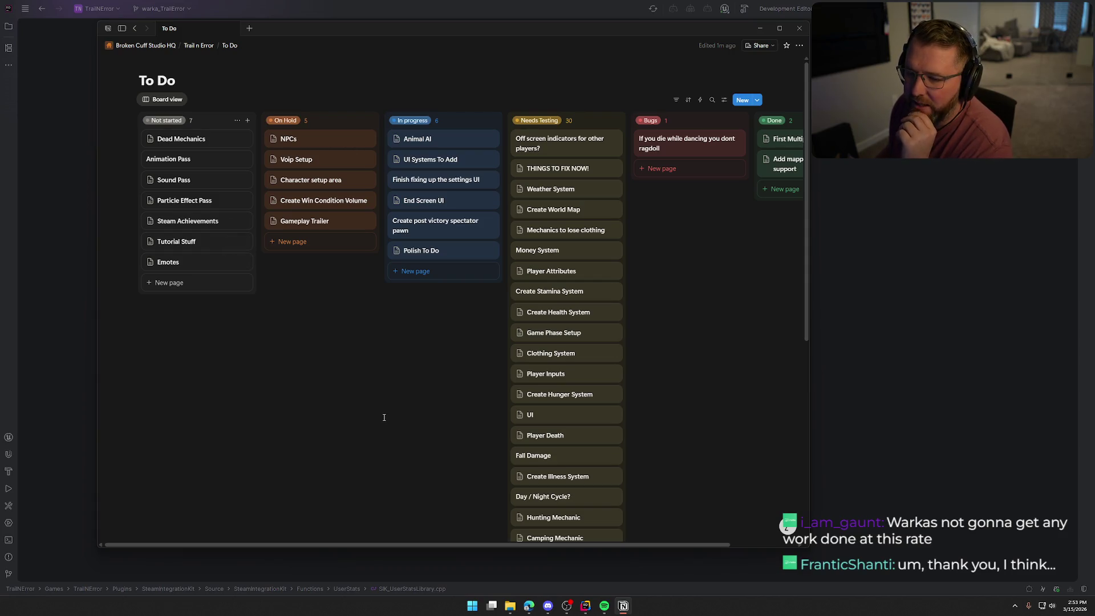
pyautogui.click(194, 221)
pyautogui.scroll(-3, 621, 363)
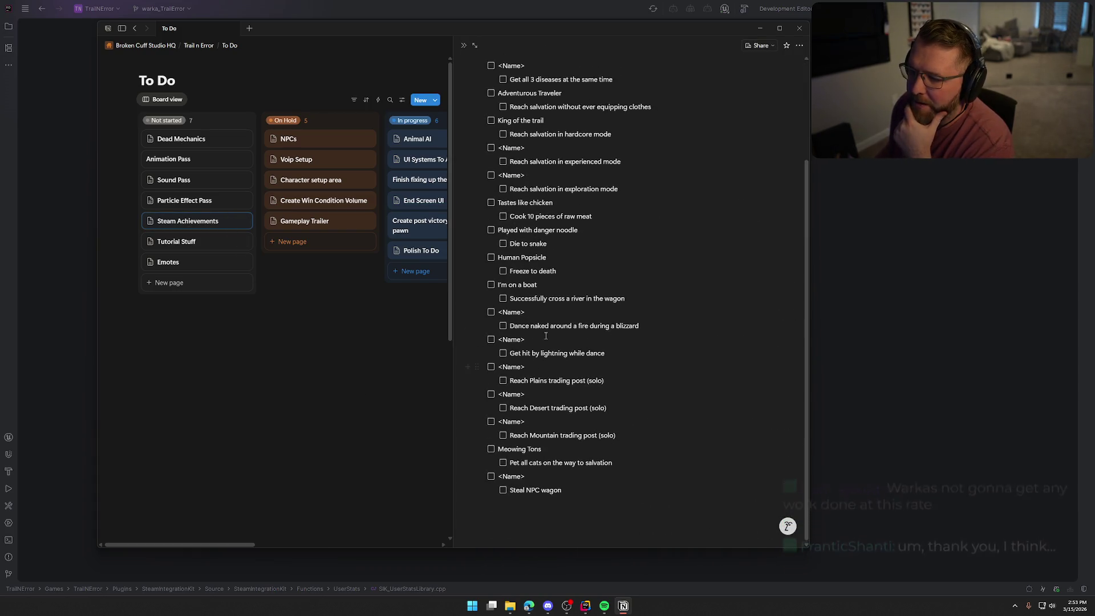
pyautogui.scroll(5, 622, 363)
pyautogui.click(251, 254)
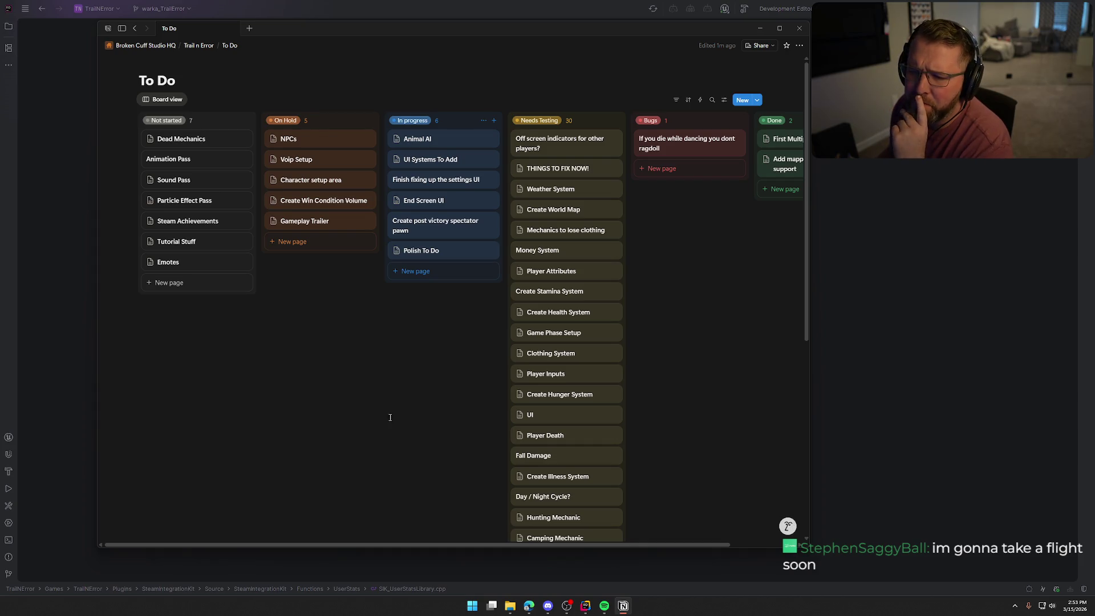
# - Glance at the Dead Mechanics page, then shift the To Do board window further left
pyautogui.click(195, 140)
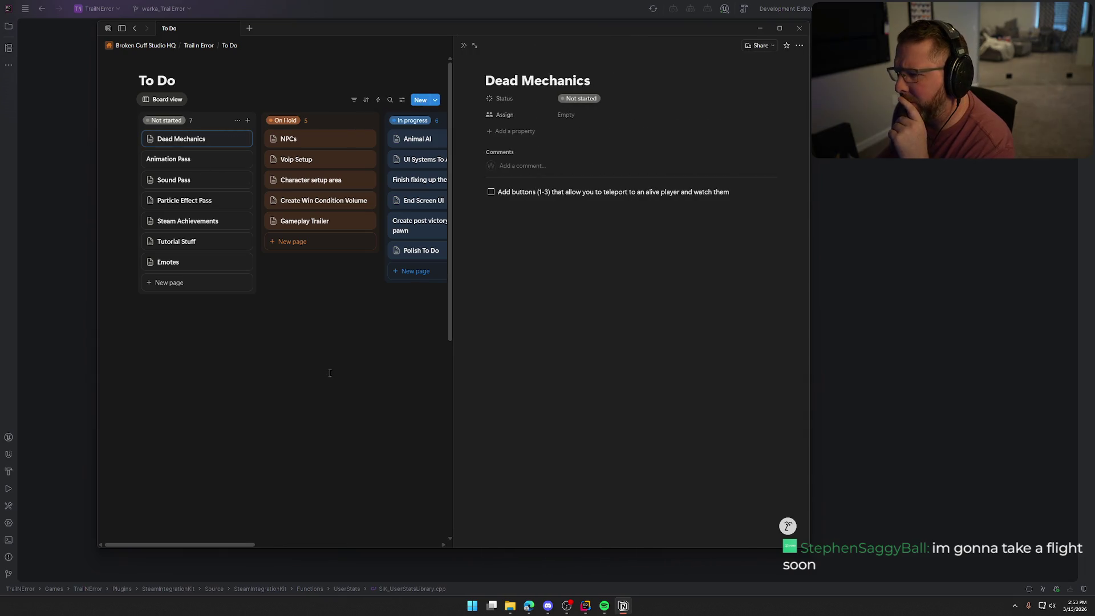
pyautogui.click(349, 369)
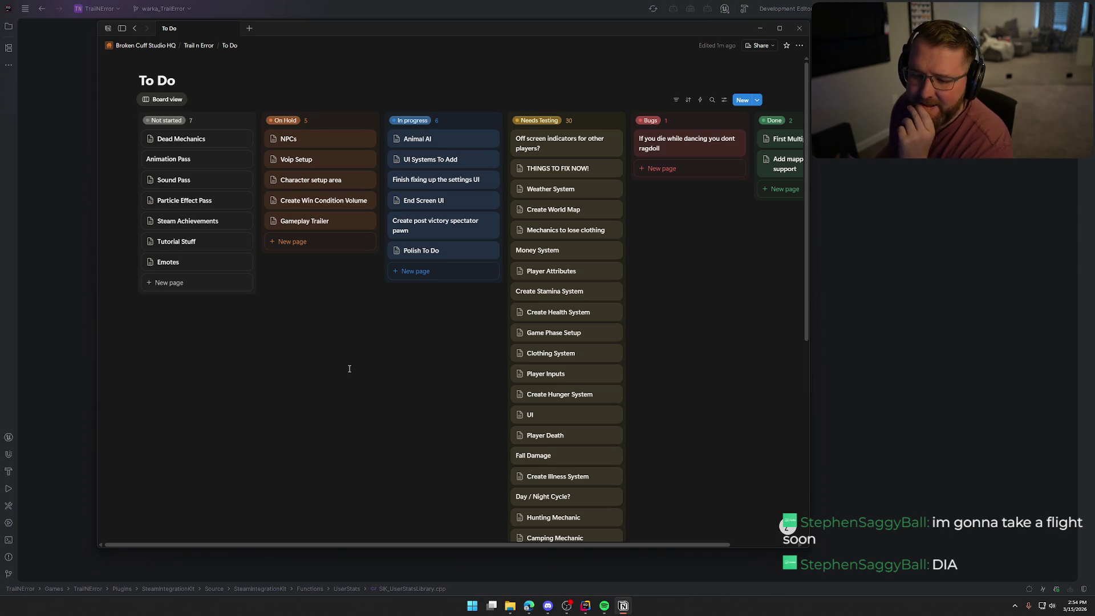
pyautogui.moveTo(419, 32)
pyautogui.mouseDown()
pyautogui.moveTo(340, 27)
pyautogui.moveTo(370, 51)
pyautogui.mouseUp()
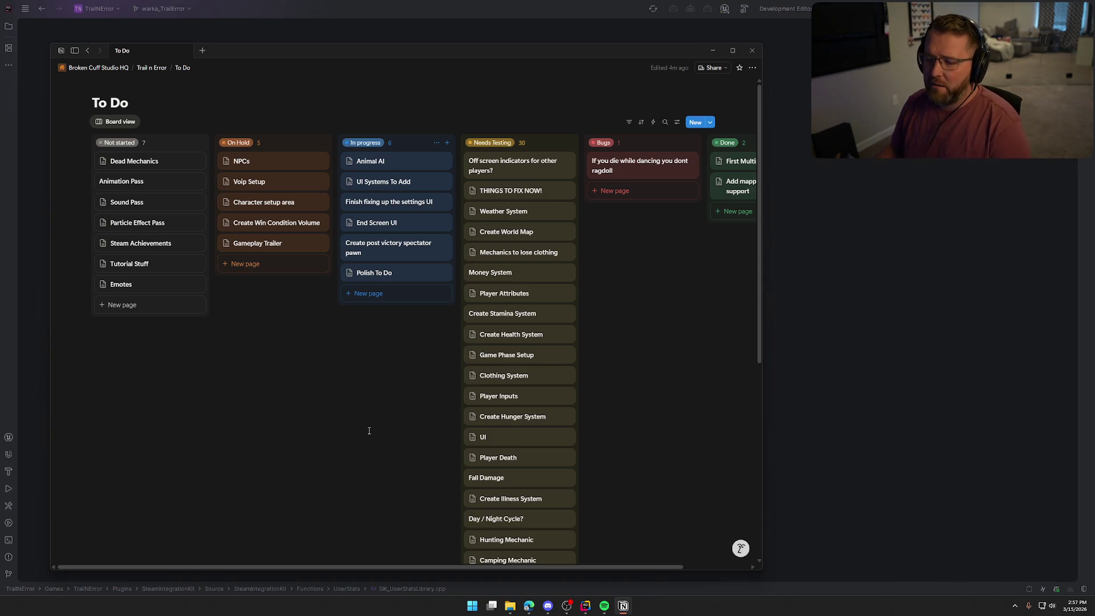
pyautogui.click(903, 265)
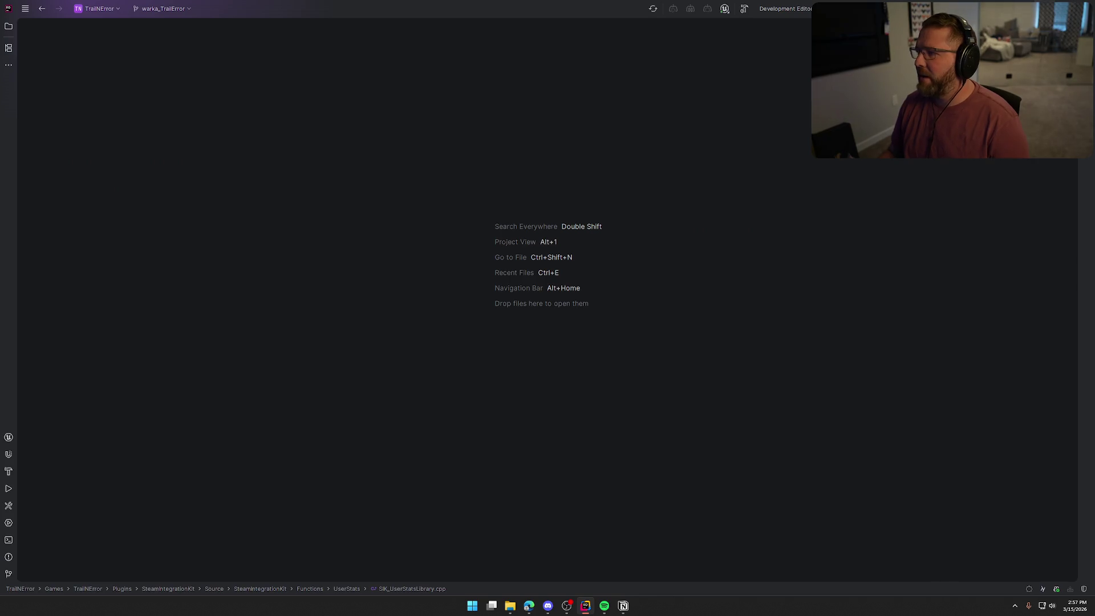
pyautogui.hotkey('alt', 'Tab')
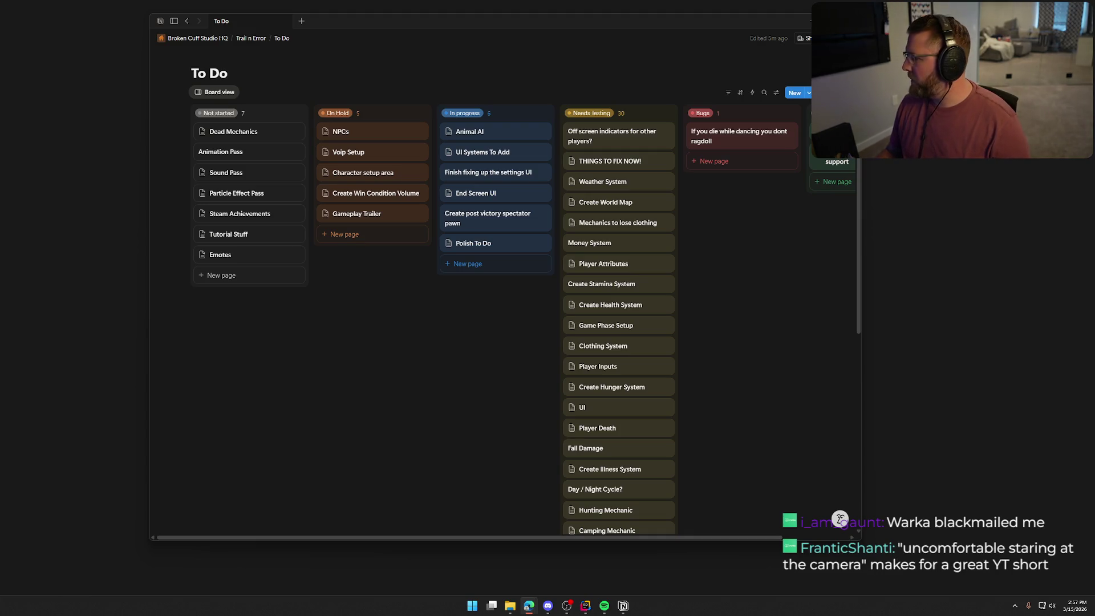
# - Review the Steam Achievements checklist, then push the Notion window right to reveal the browser
pyautogui.click(246, 219)
pyautogui.moveTo(517, 21)
pyautogui.mouseDown()
pyautogui.moveTo(381, 28)
pyautogui.moveTo(418, 30)
pyautogui.mouseUp()
pyautogui.scroll(-2, 550, 417)
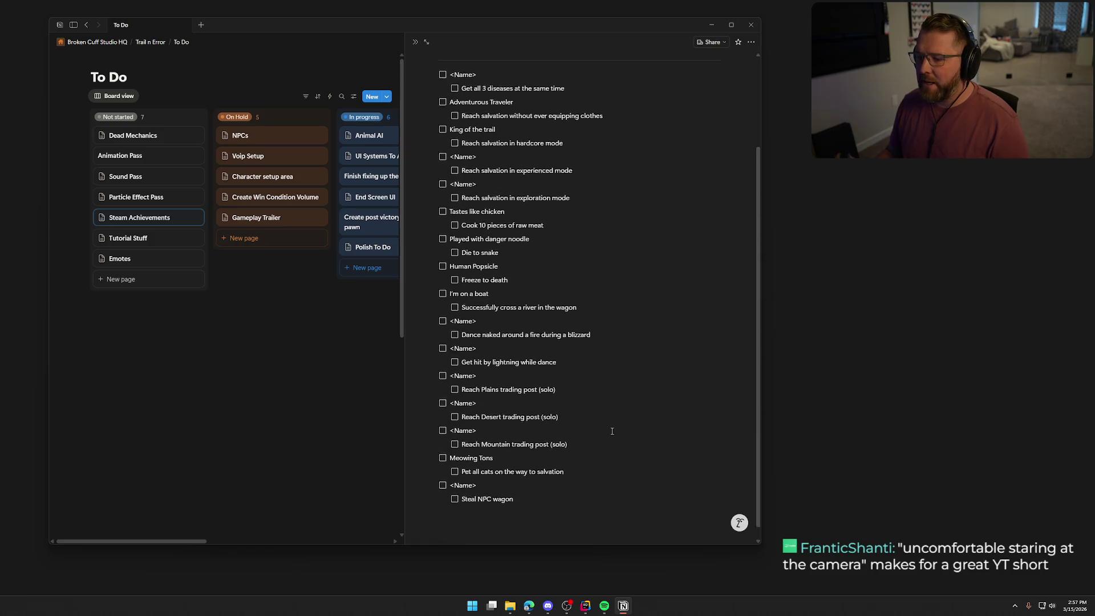
pyautogui.scroll(1, 612, 431)
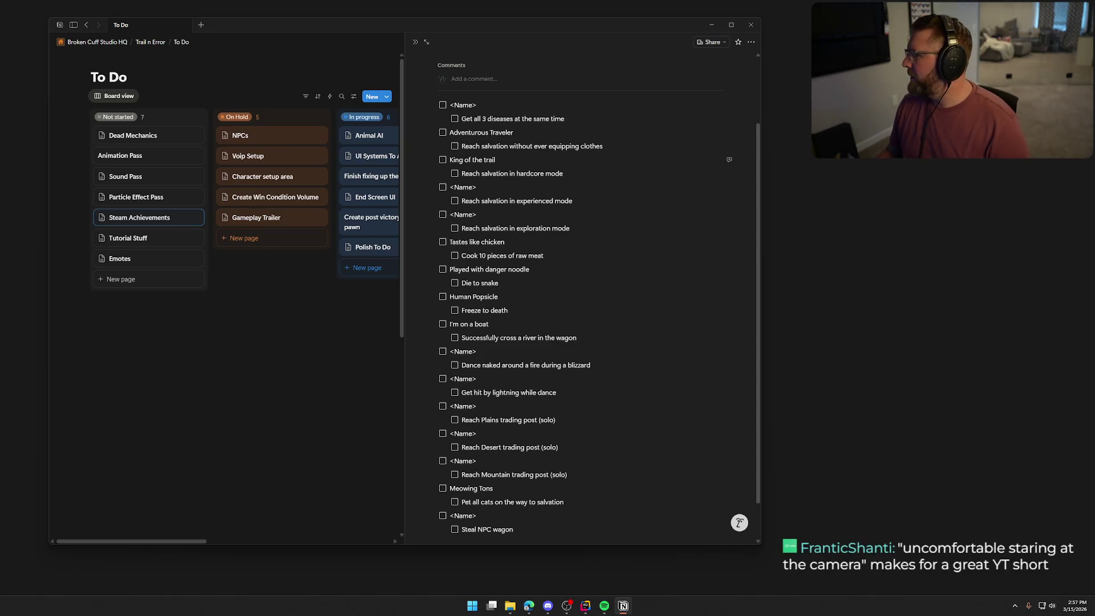
pyautogui.moveTo(400, 24); pyautogui.dragTo(1094, 34)
# - Maximize Edge and navigate to chatgpt.com
pyautogui.doubleClick(648, 183)
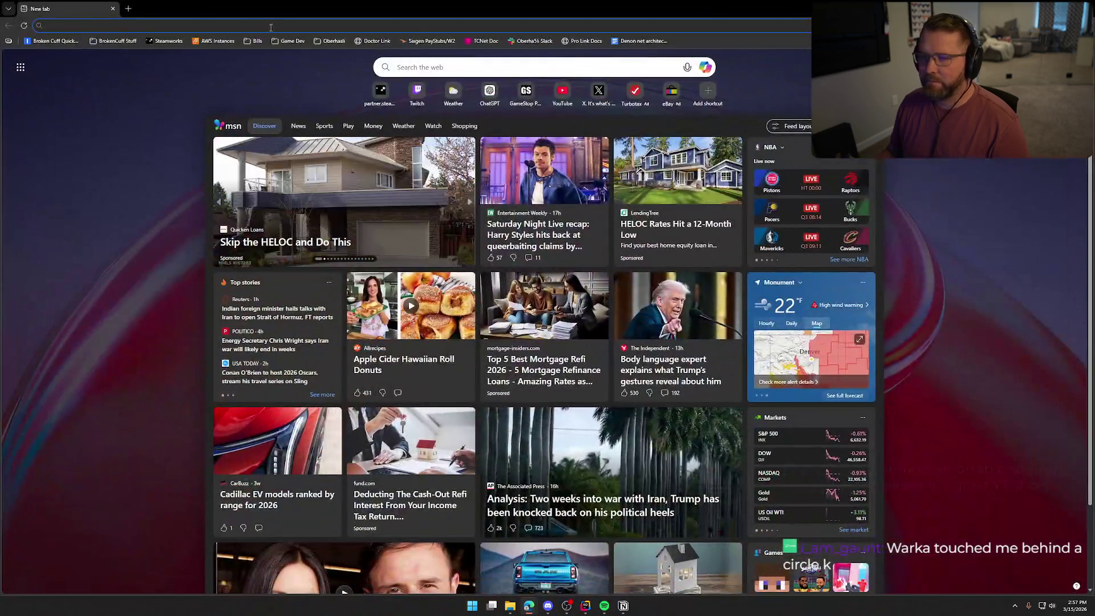
pyautogui.write('cha')
pyautogui.press('Return')
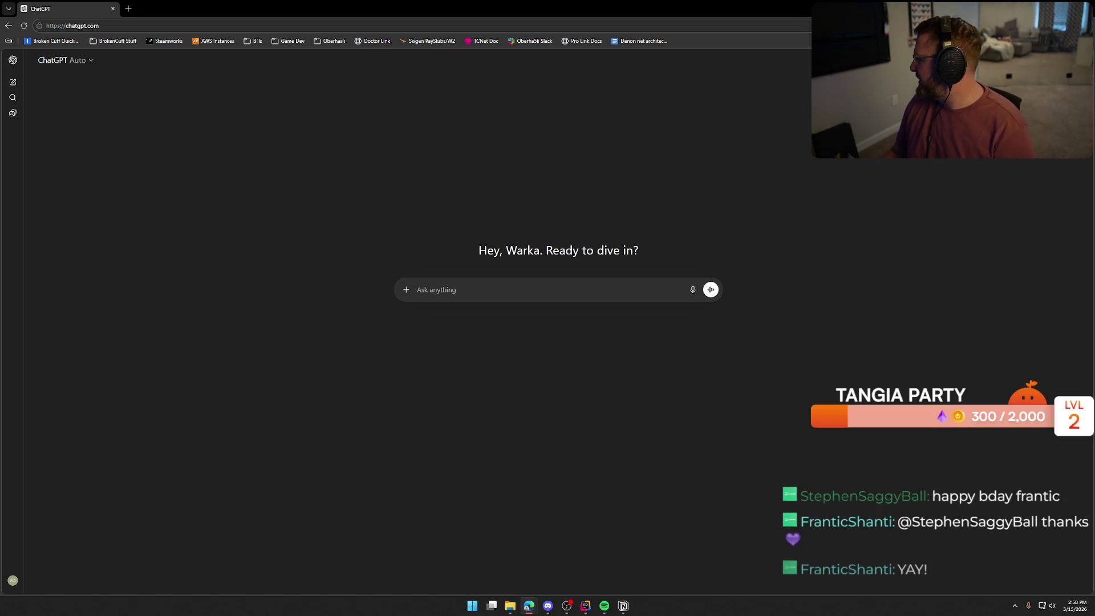
# - Send the funny achievement-name request, fixing 'acheivement', starting with 'Get all 3 diseases at the same time'
pyautogui.click(773, 215)
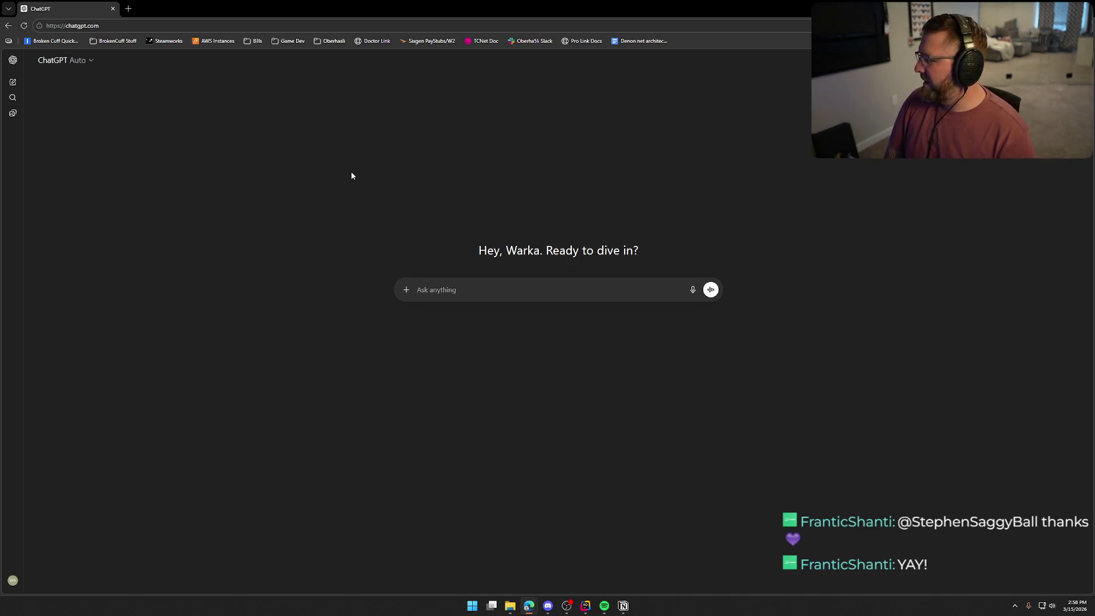
pyautogui.write('i need you rhelp')
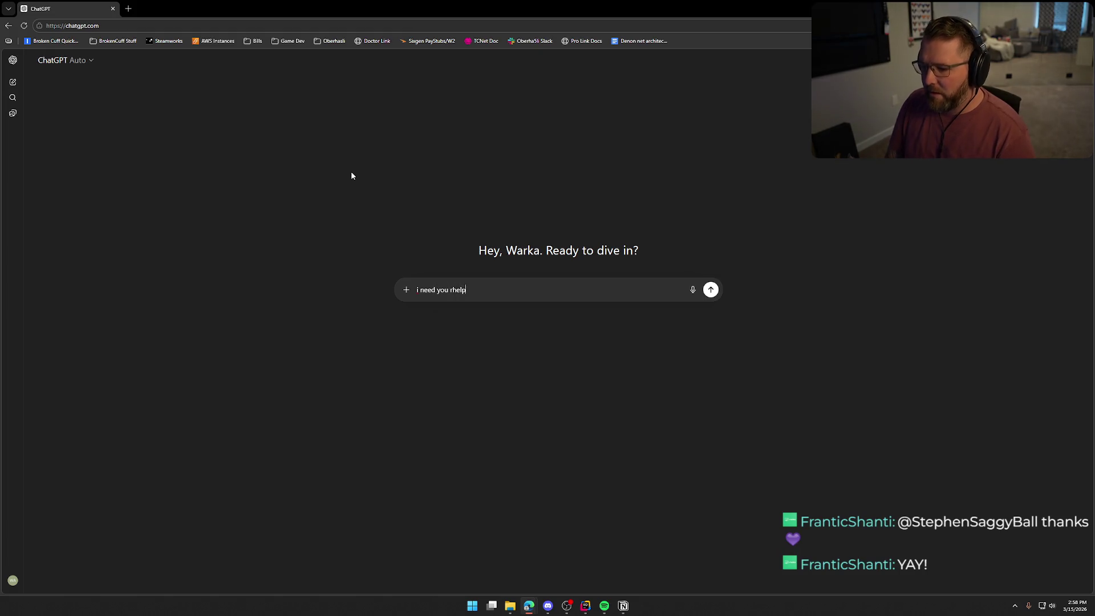
pyautogui.press('BackSpace')
pyautogui.press('BackSpace')
pyautogui.press('BackSpace')
pyautogui.press('BackSpace')
pyautogui.press('BackSpace')
pyautogui.press('BackSpace')
pyautogui.write('r h')
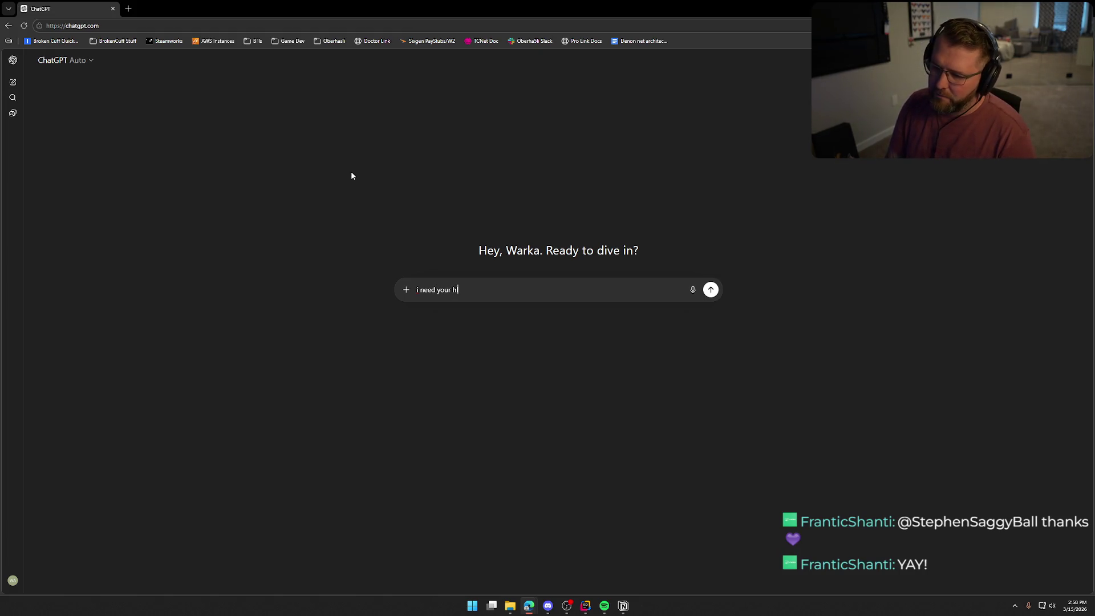
pyautogui.write('elp coming up with fu')
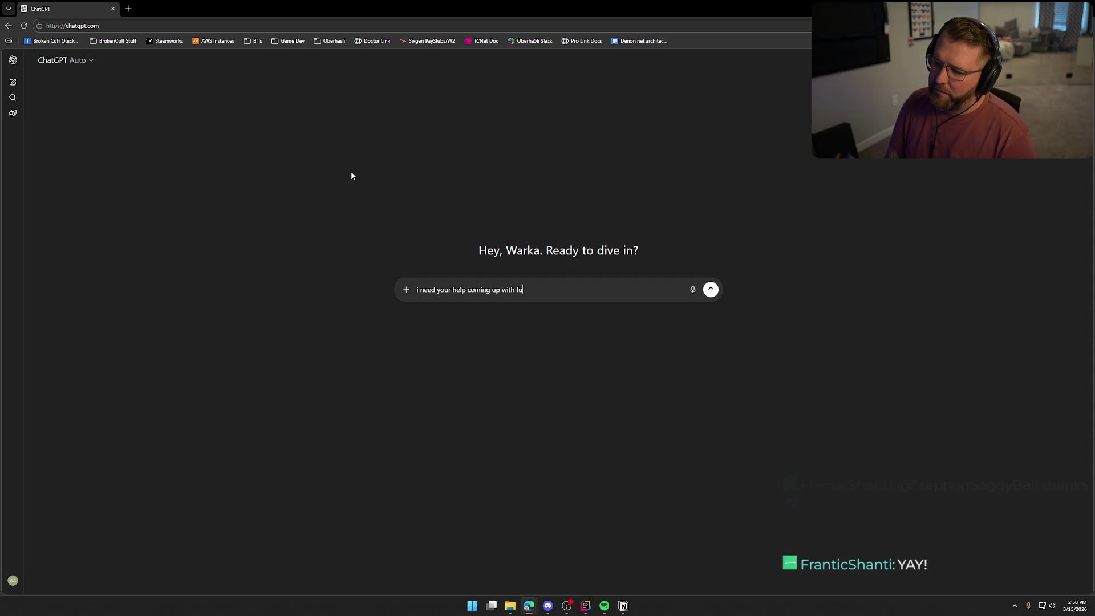
pyautogui.write('nny steam achei')
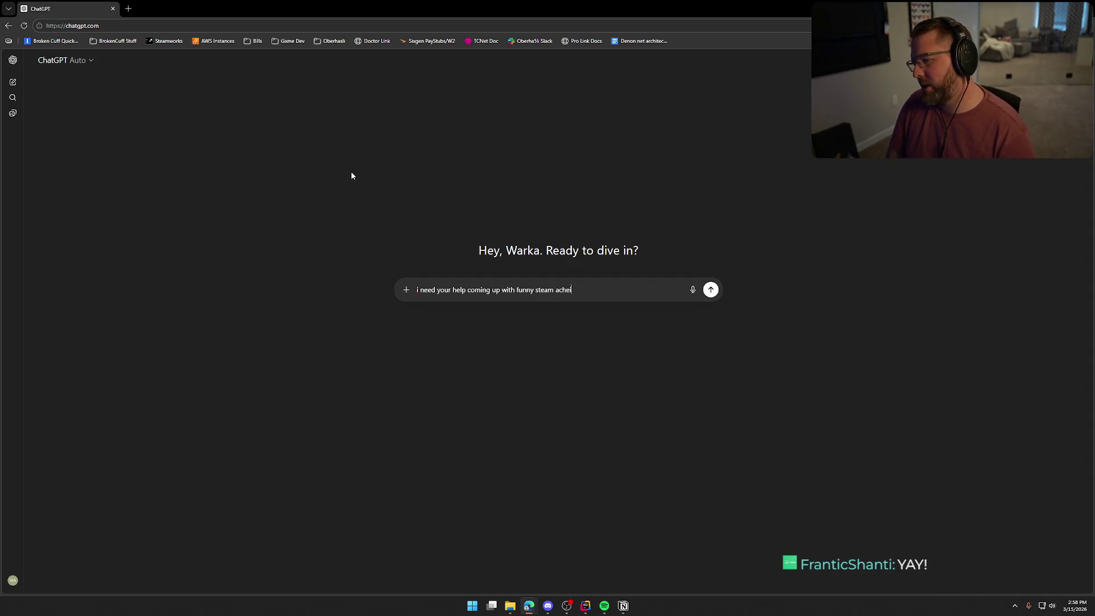
pyautogui.write('vement names for ')
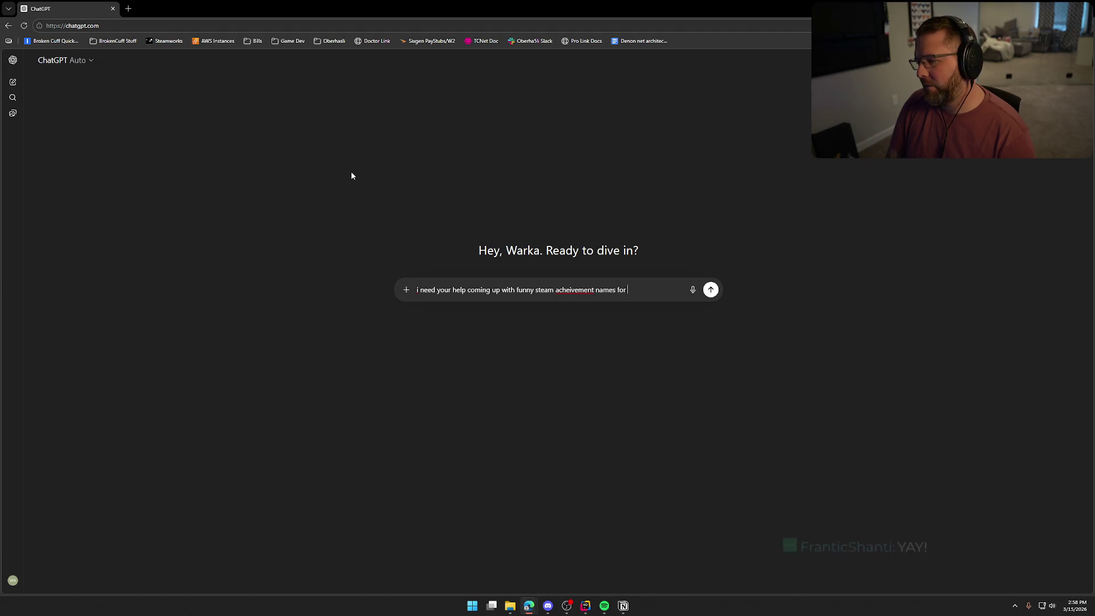
pyautogui.write('a few diff')
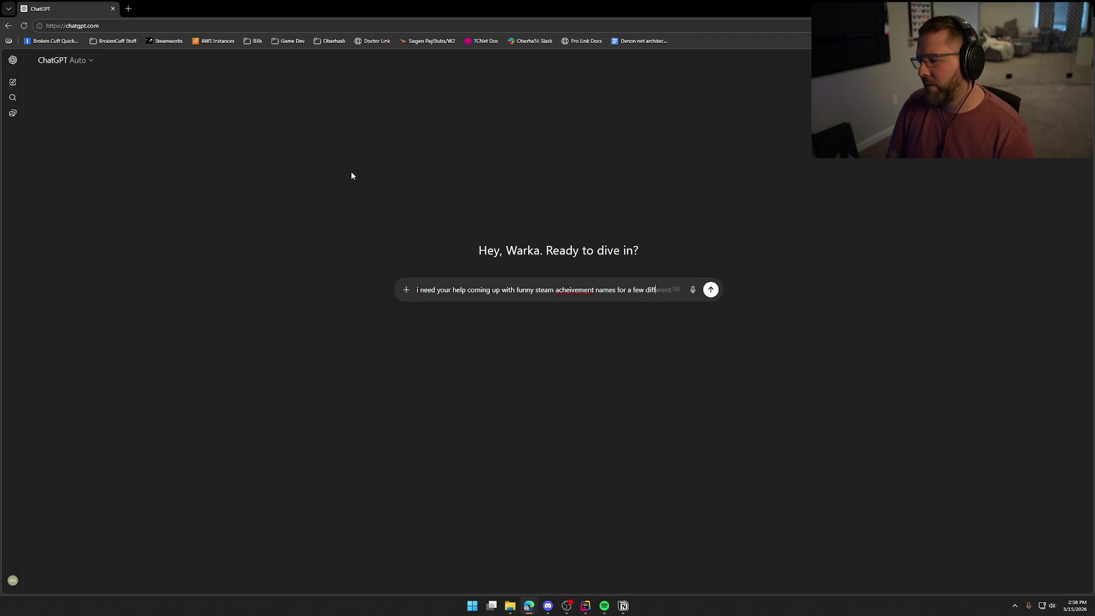
pyautogui.write('erent achiev')
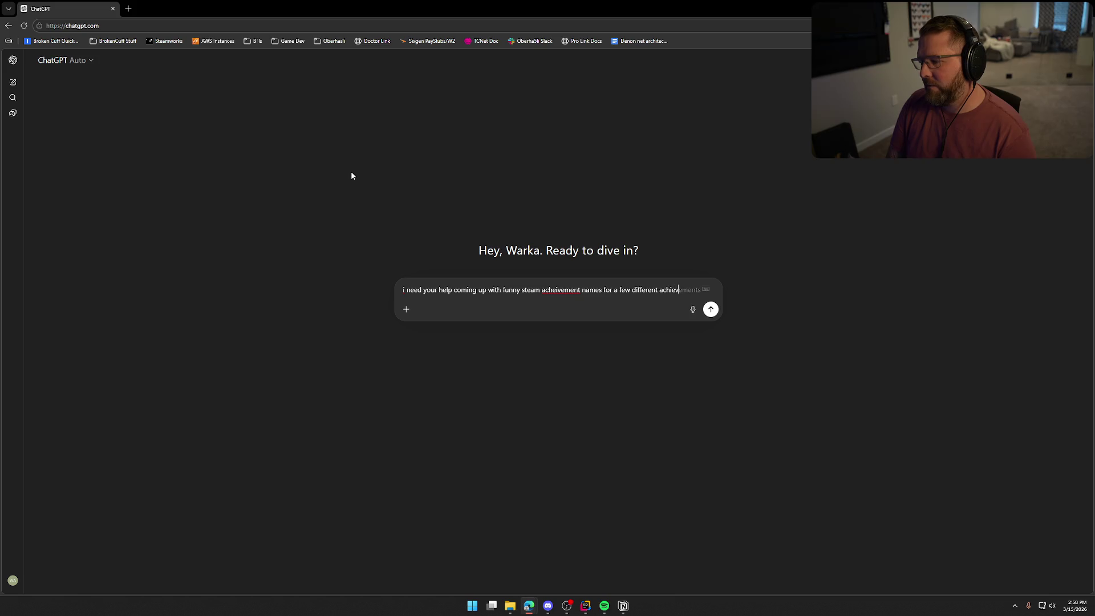
pyautogui.write('ements that i planned')
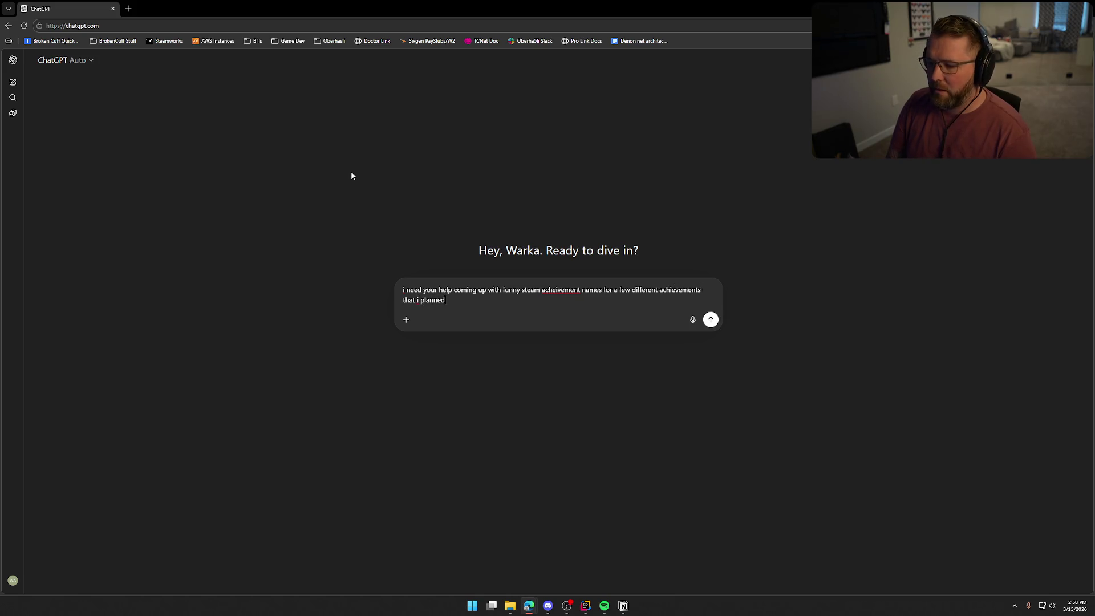
pyautogui.write(' for my game')
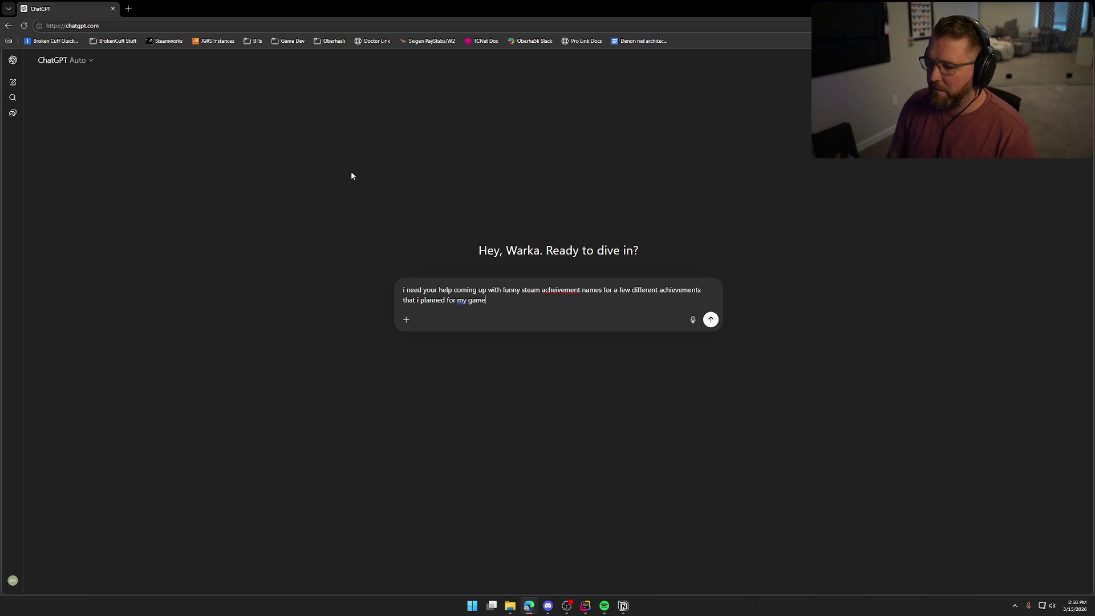
pyautogui.rightClick(562, 290)
pyautogui.moveTo(513, 298)
pyautogui.click(593, 298)
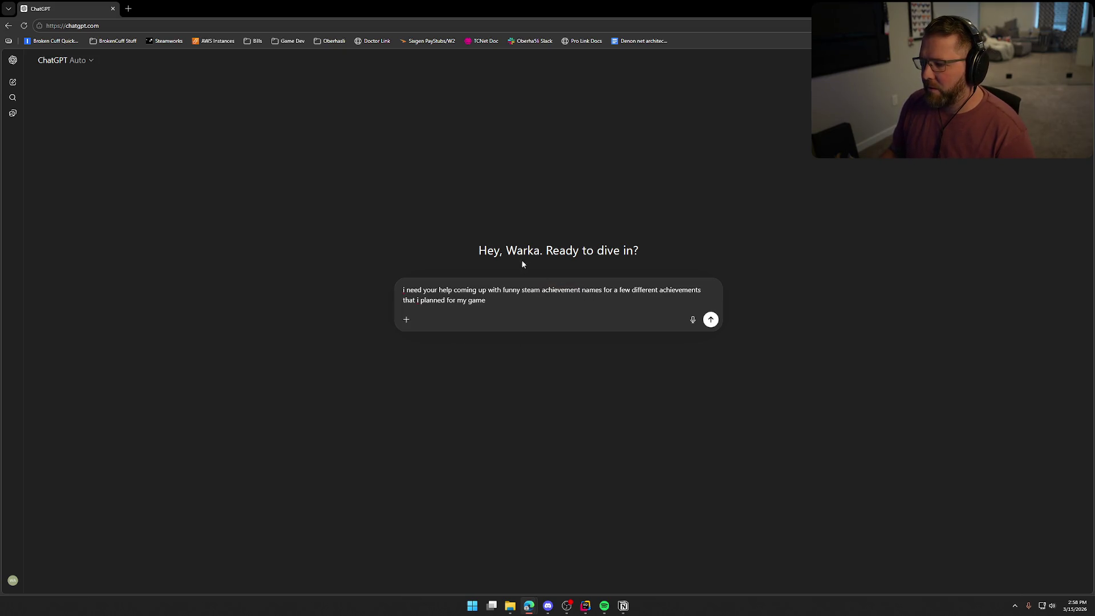
pyautogui.write('...')
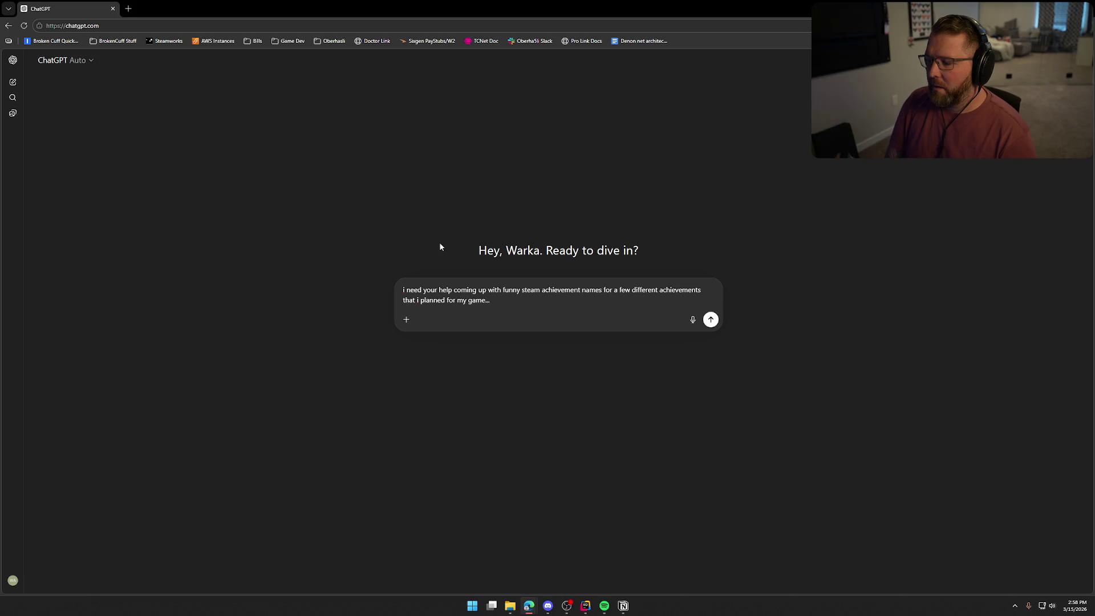
pyautogui.write('lets start')
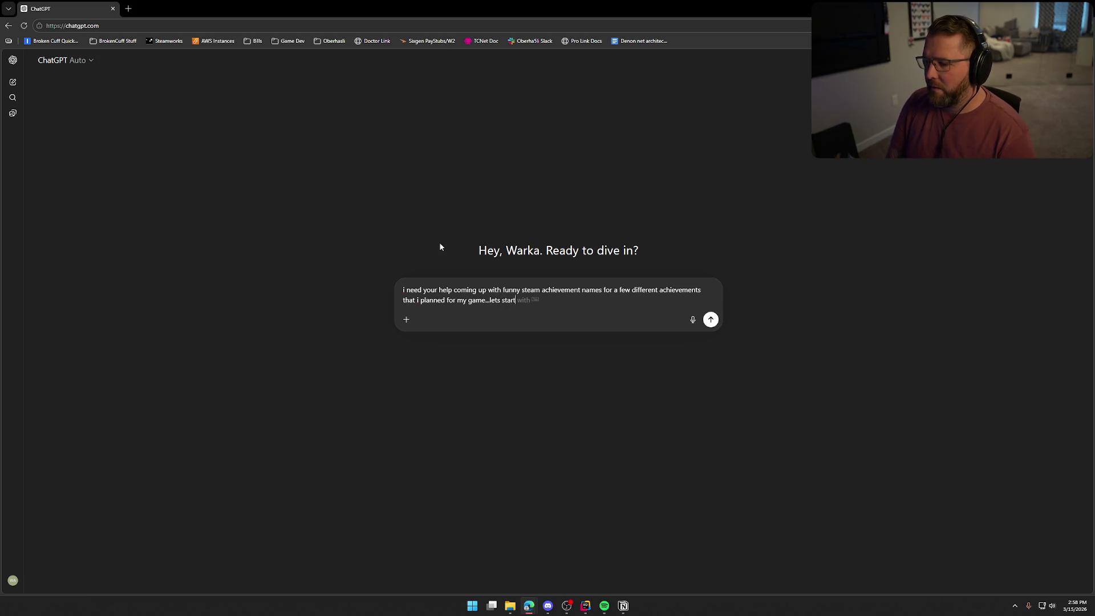
pyautogui.write(' with this one "G')
pyautogui.write('et al')
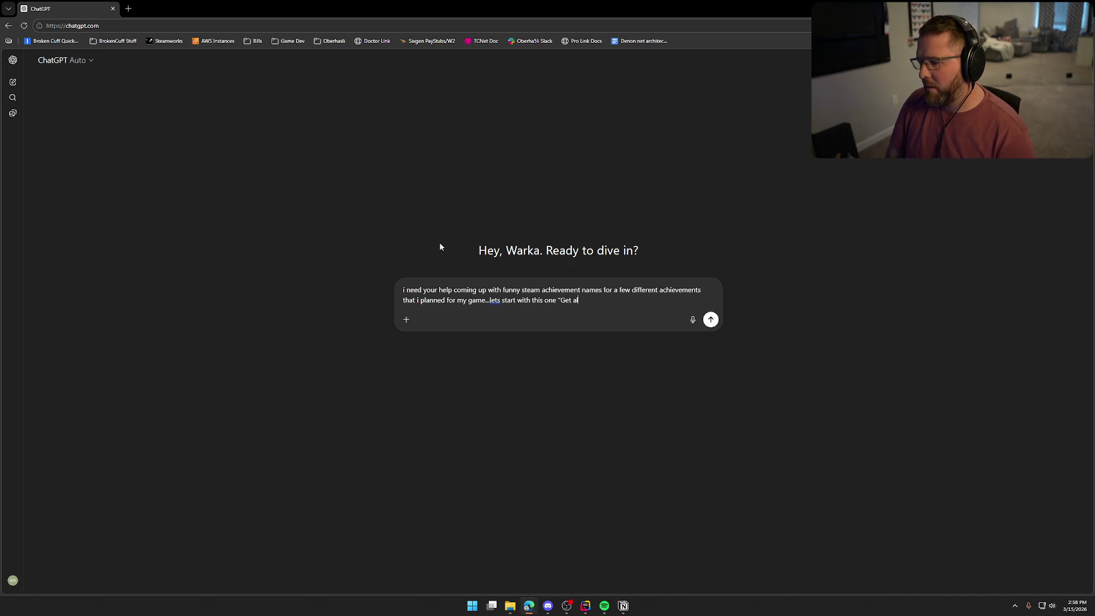
pyautogui.write('l 3 diseases ')
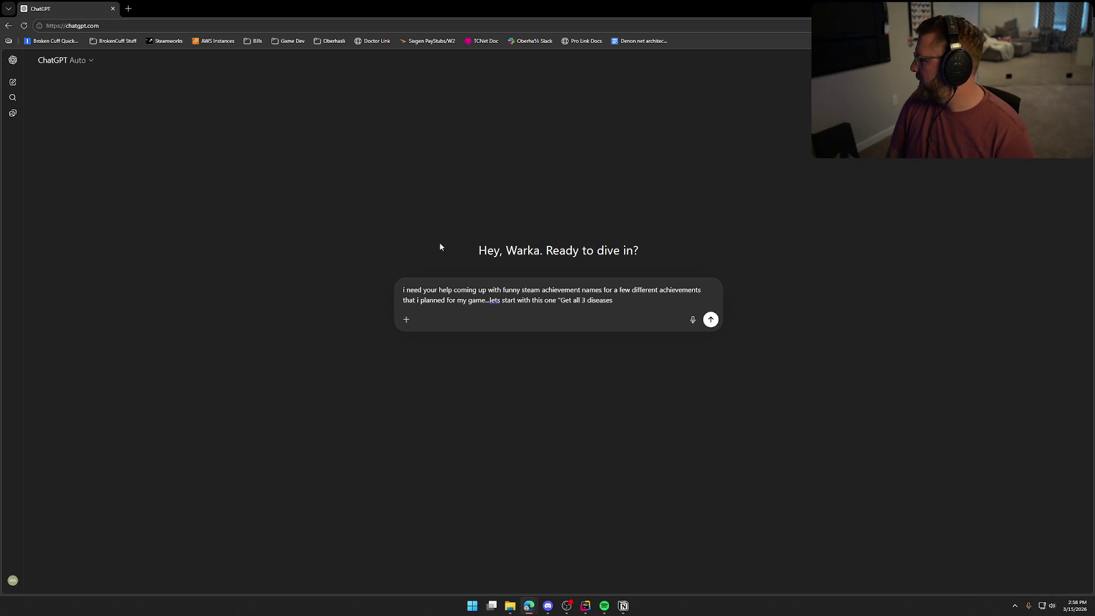
pyautogui.write('at the same time"')
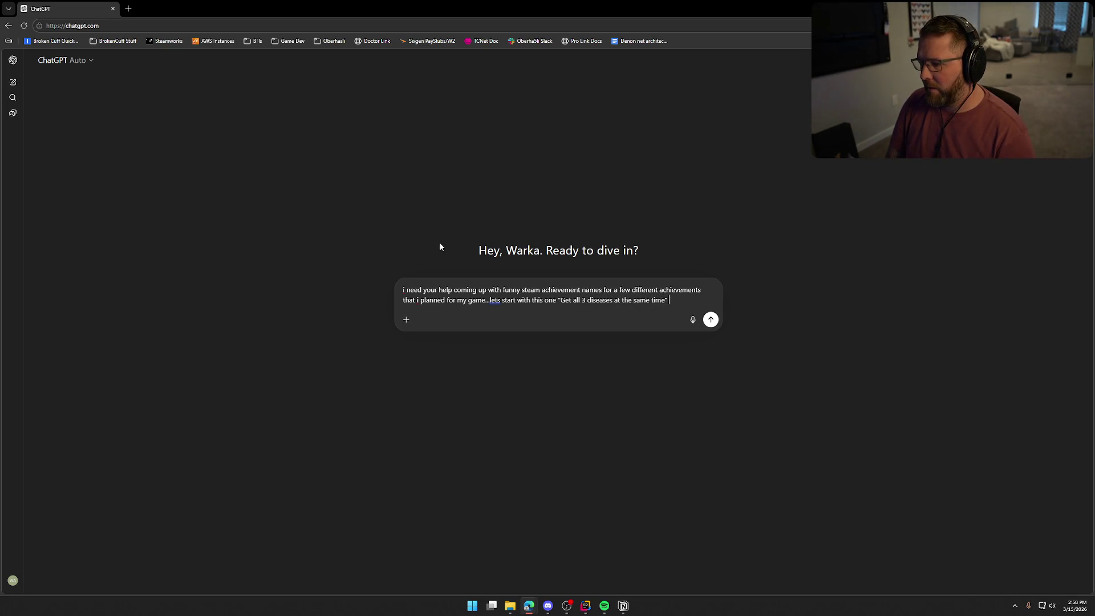
pyautogui.press('Return')
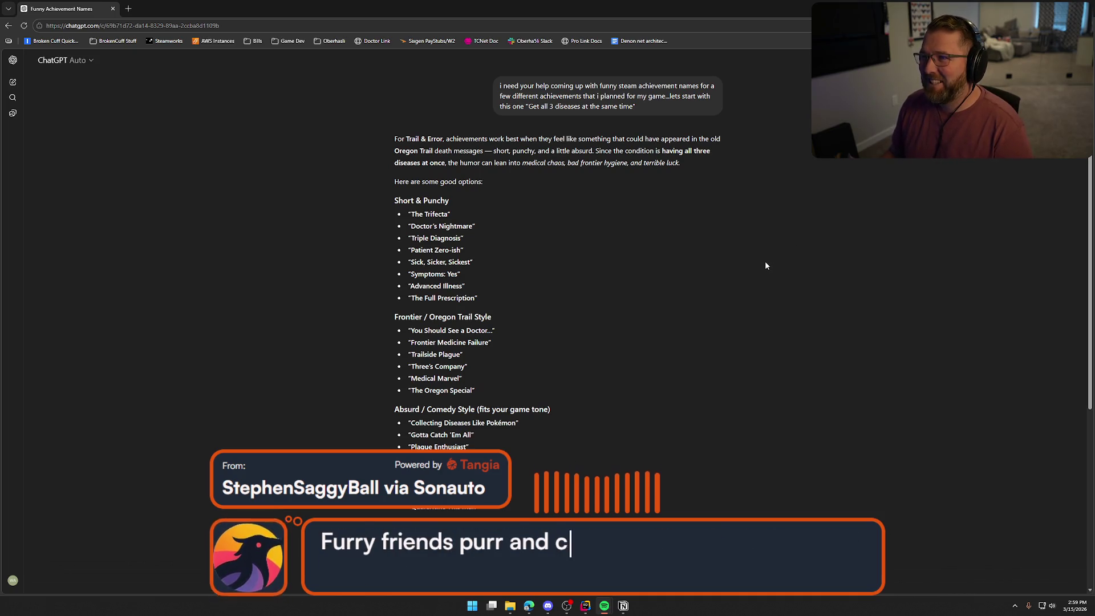
# - Scroll through suggestions like 'The Trifecta', 'Gotta Catch 'Em All' and 'Please Stop Licking Things'
pyautogui.click(297, 239)
pyautogui.scroll(-1, 300, 235)
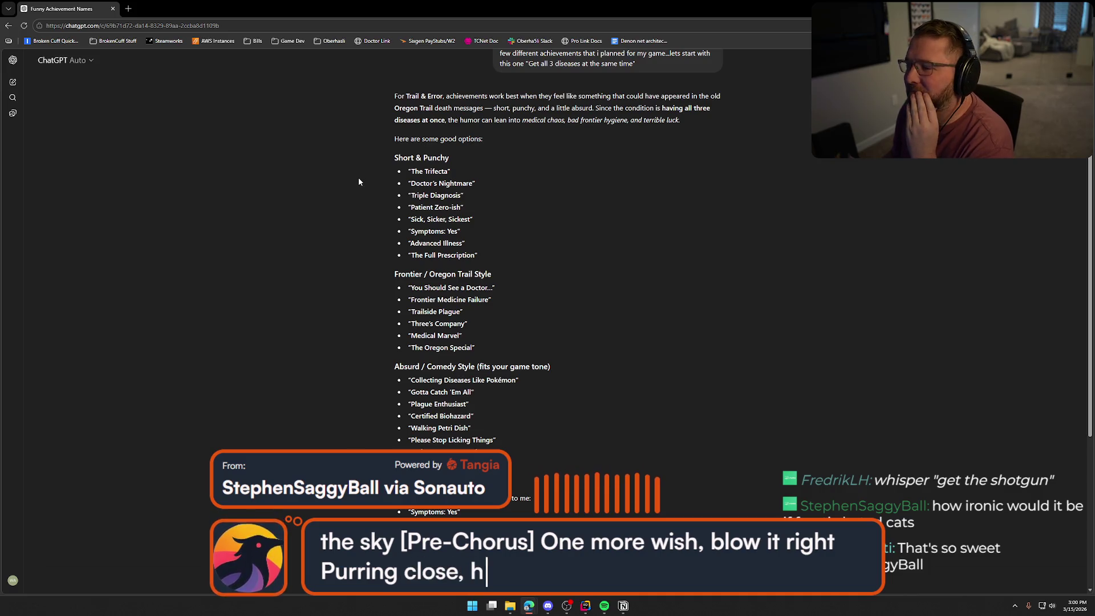
pyautogui.scroll(-1, 342, 191)
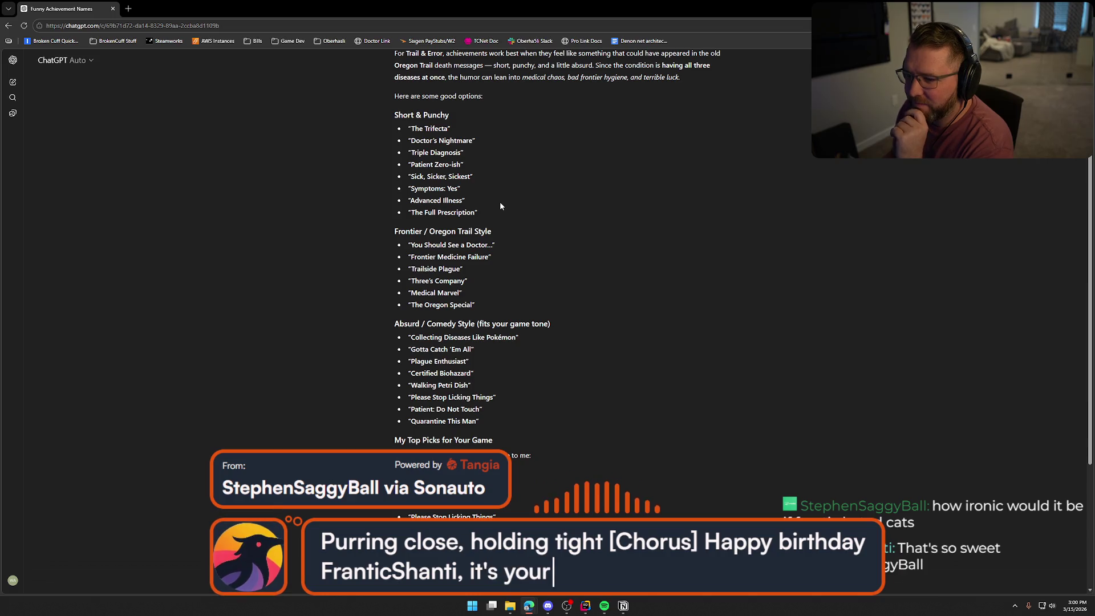
pyautogui.scroll(-1, 535, 209)
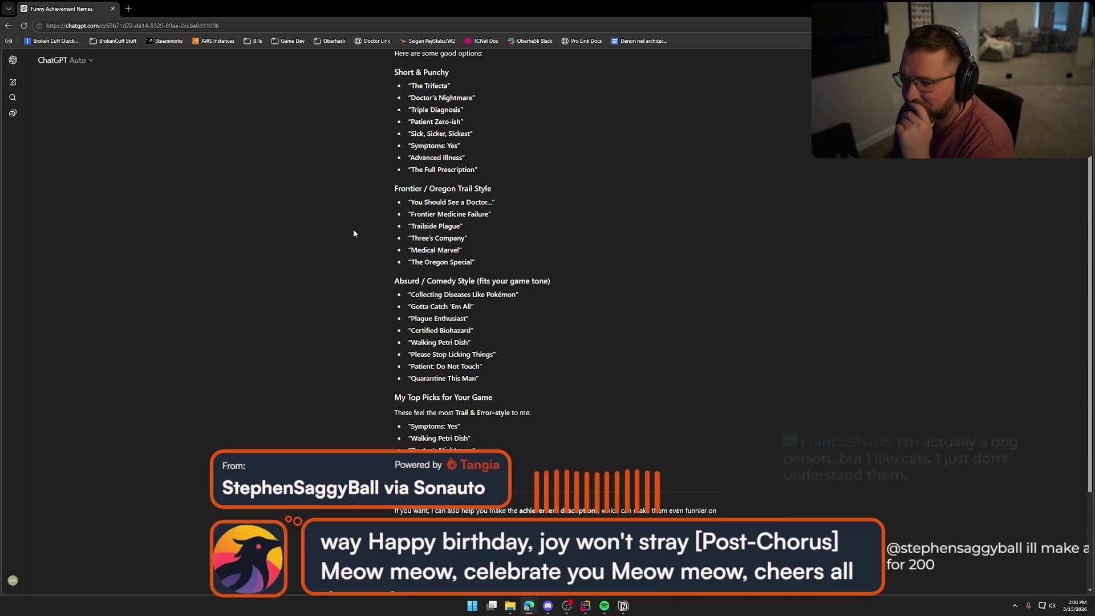
pyautogui.scroll(-1, 354, 233)
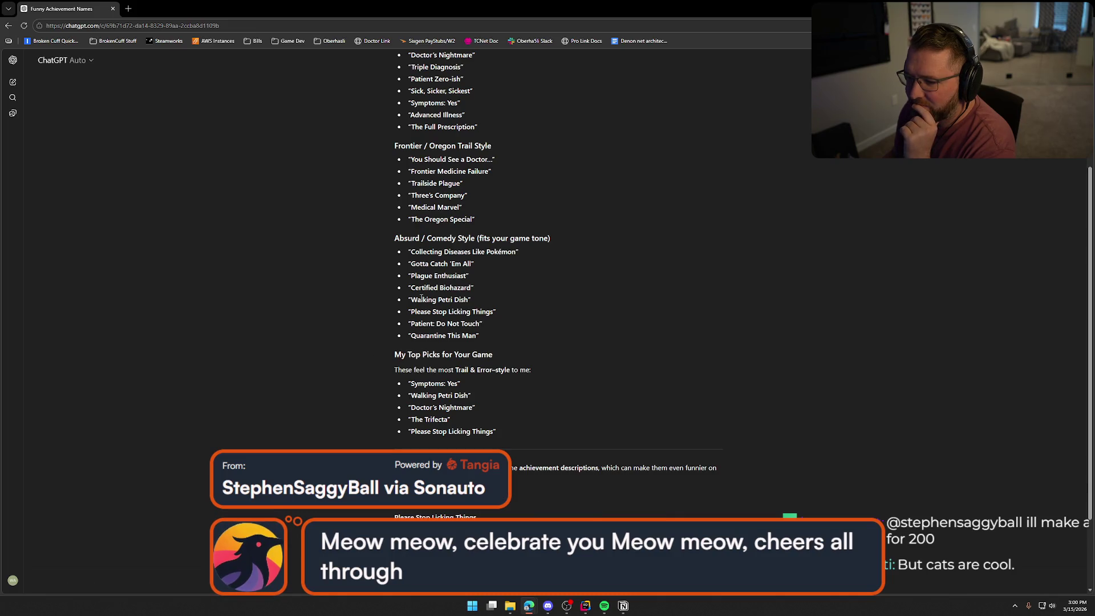
# - Consider 'Walking Petri Dish' as the name and check the Notion board
pyautogui.moveTo(420, 299); pyautogui.dragTo(471, 300)
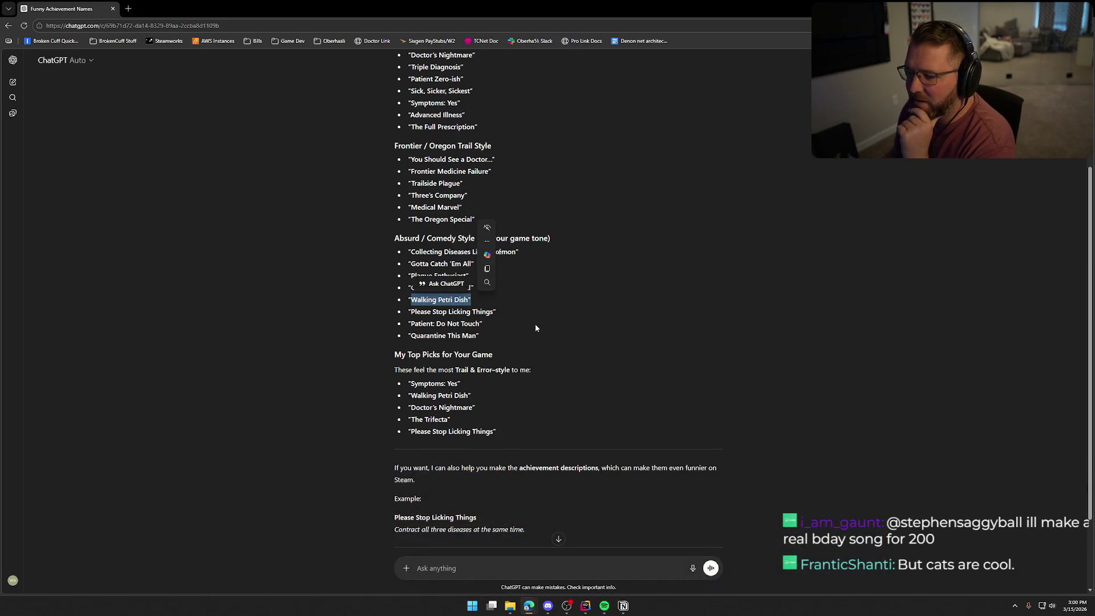
pyautogui.click(434, 300)
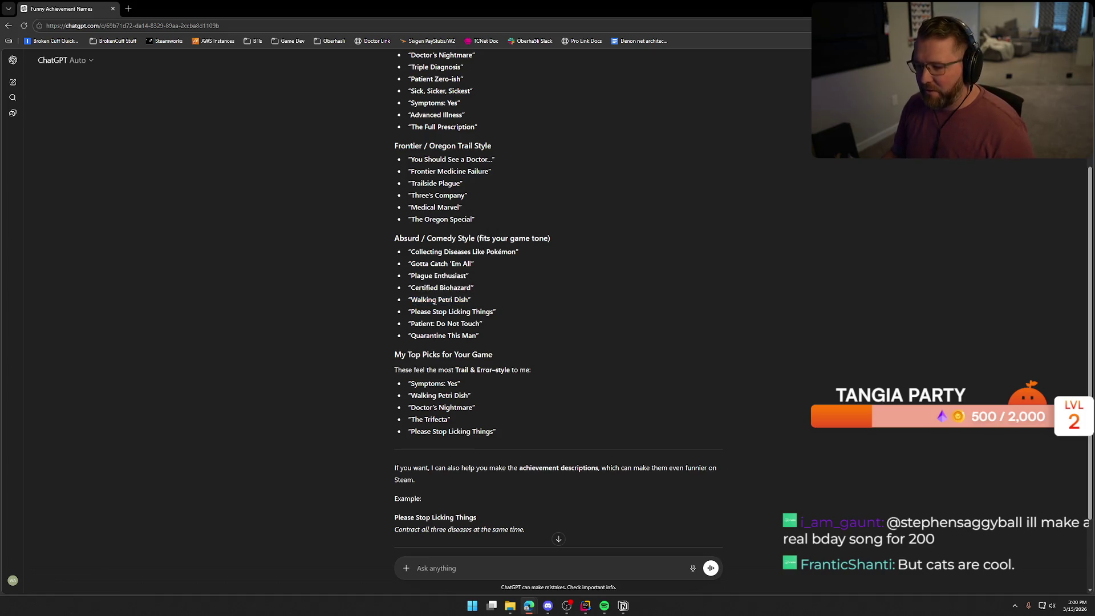
pyautogui.moveTo(439, 300); pyautogui.dragTo(470, 301)
pyautogui.click(689, 338)
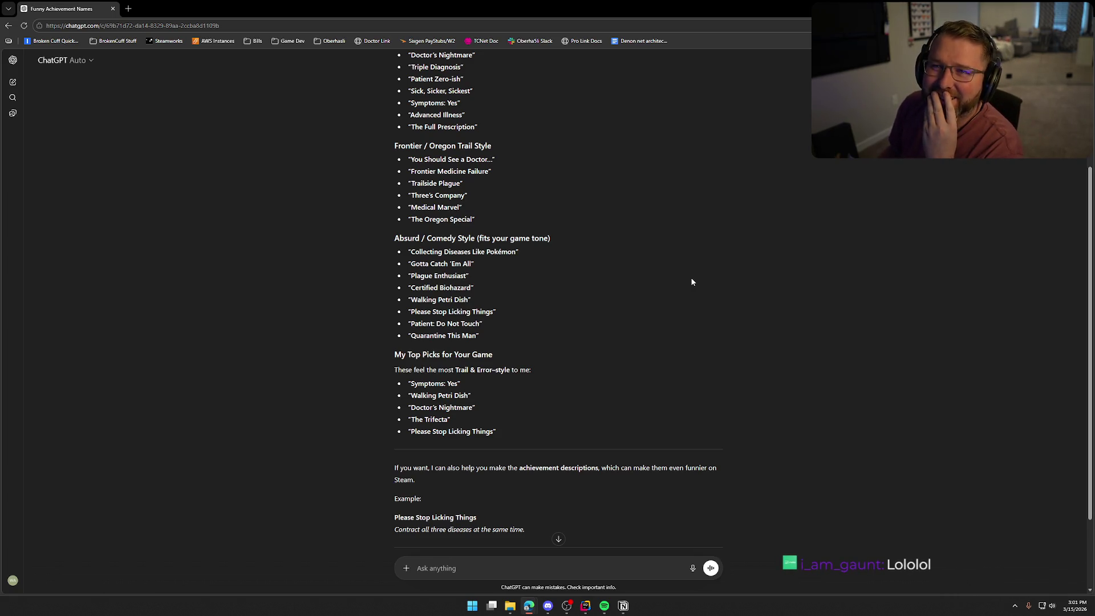
pyautogui.hotkey('alt', 'Tab')
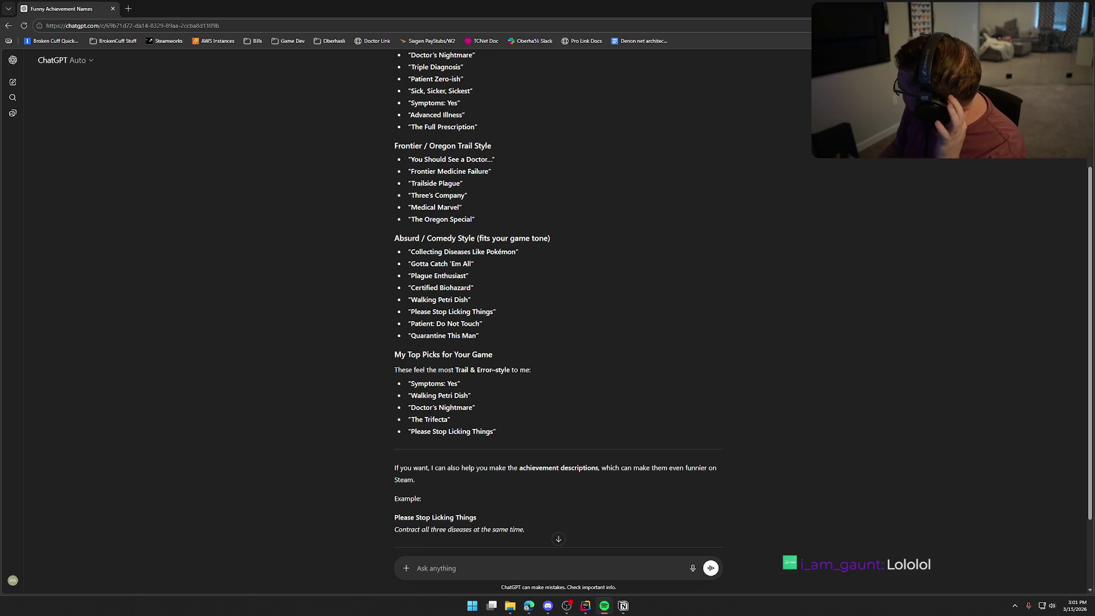
pyautogui.hotkey('alt', 'Tab')
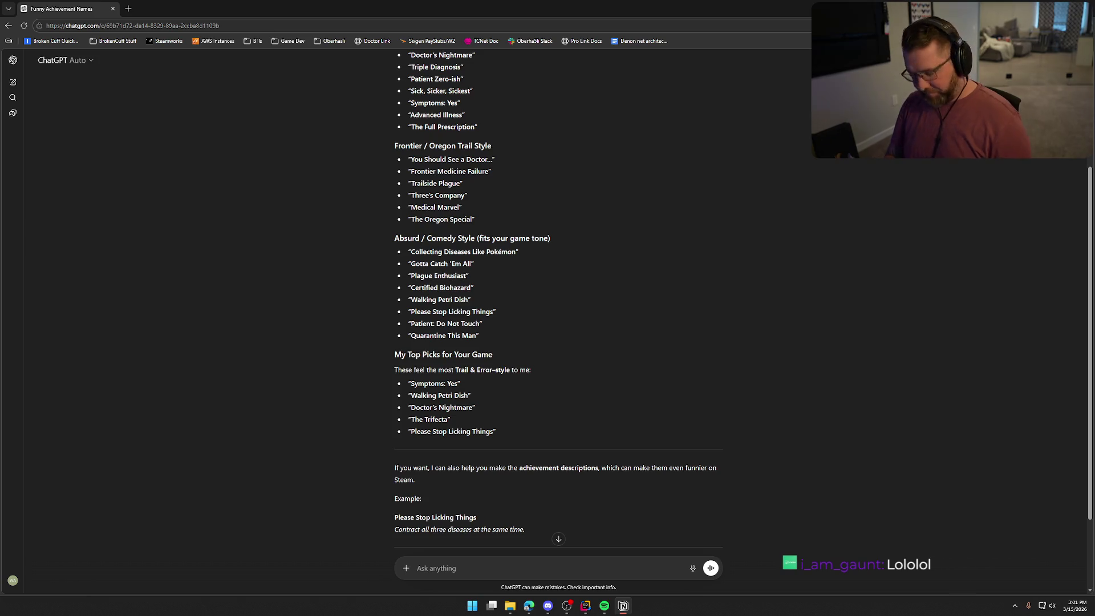
pyautogui.click(708, 329)
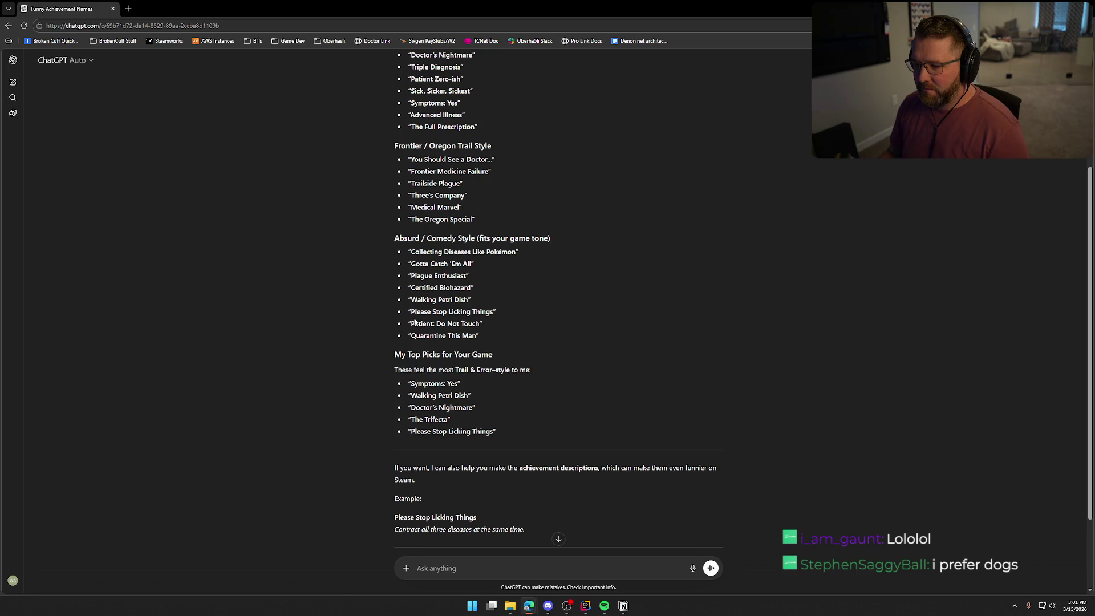
# - Copy 'Please Stop Licking Things' to Notion and return to the chat
pyautogui.moveTo(410, 312); pyautogui.dragTo(580, 325)
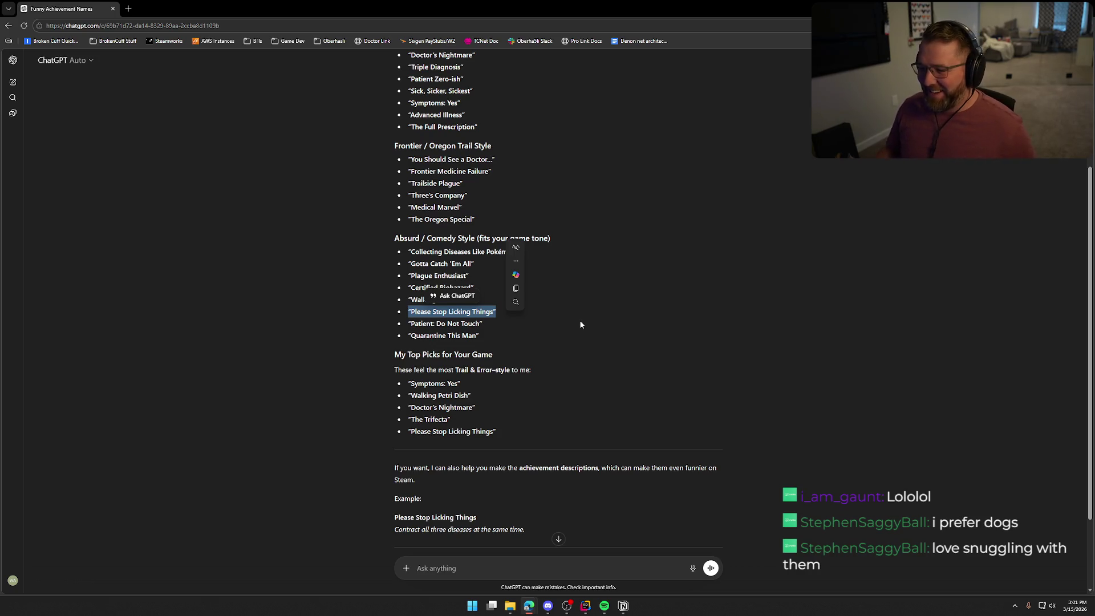
pyautogui.click(577, 322)
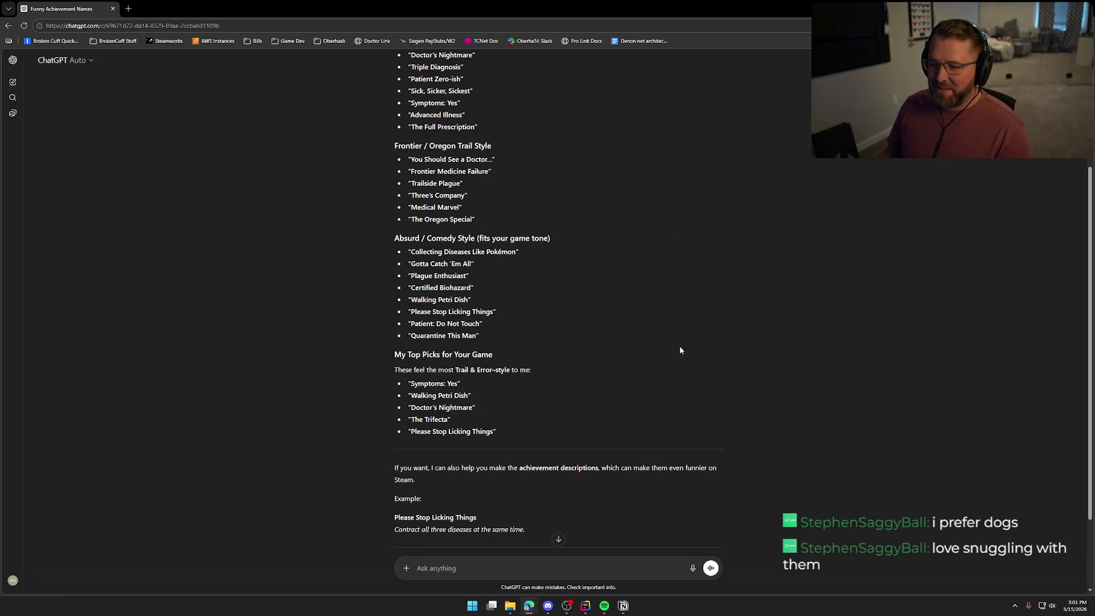
pyautogui.moveTo(410, 312); pyautogui.dragTo(495, 312)
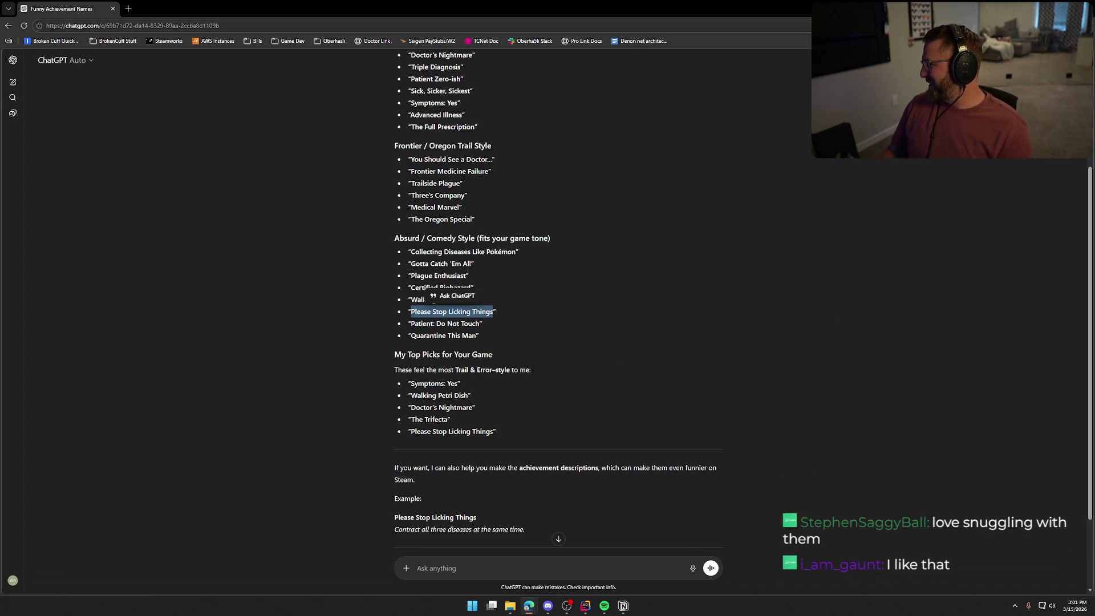
pyautogui.hotkey('alt', 'Tab')
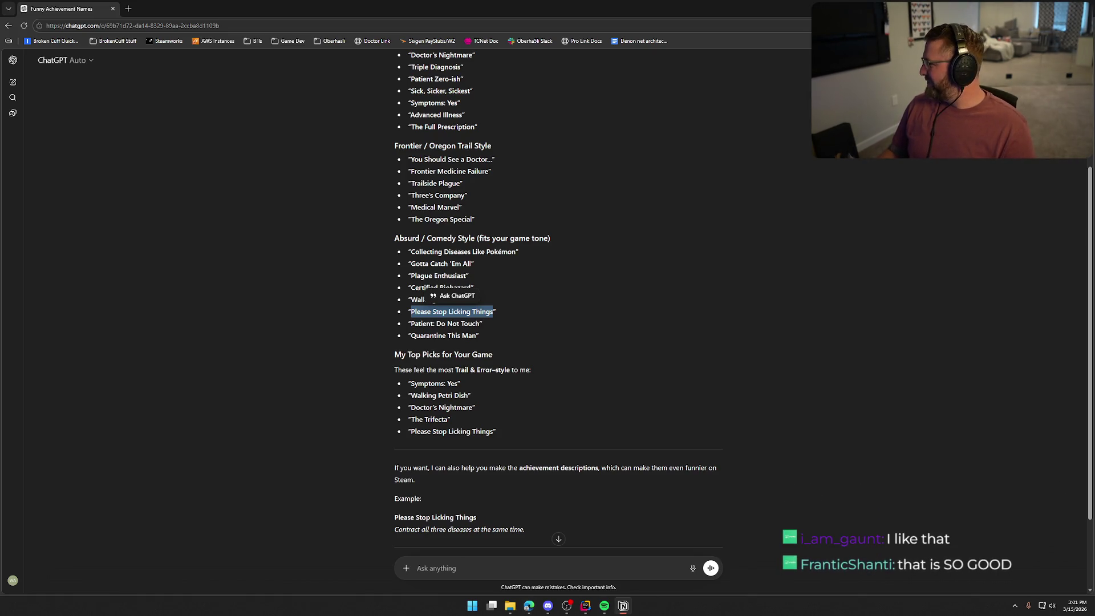
pyautogui.click(278, 369)
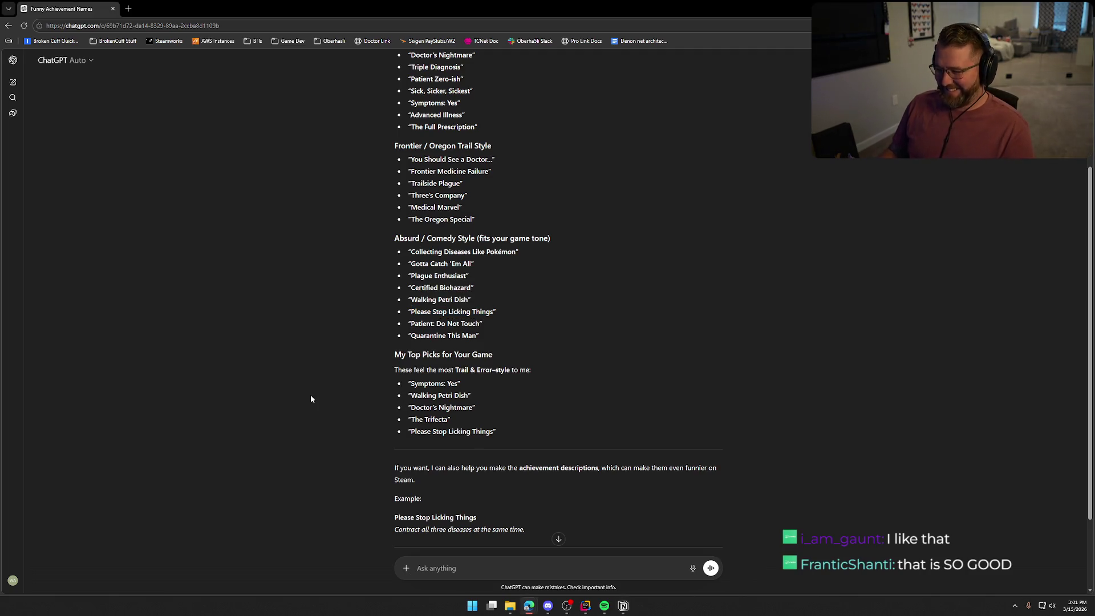
pyautogui.scroll(-2, 348, 376)
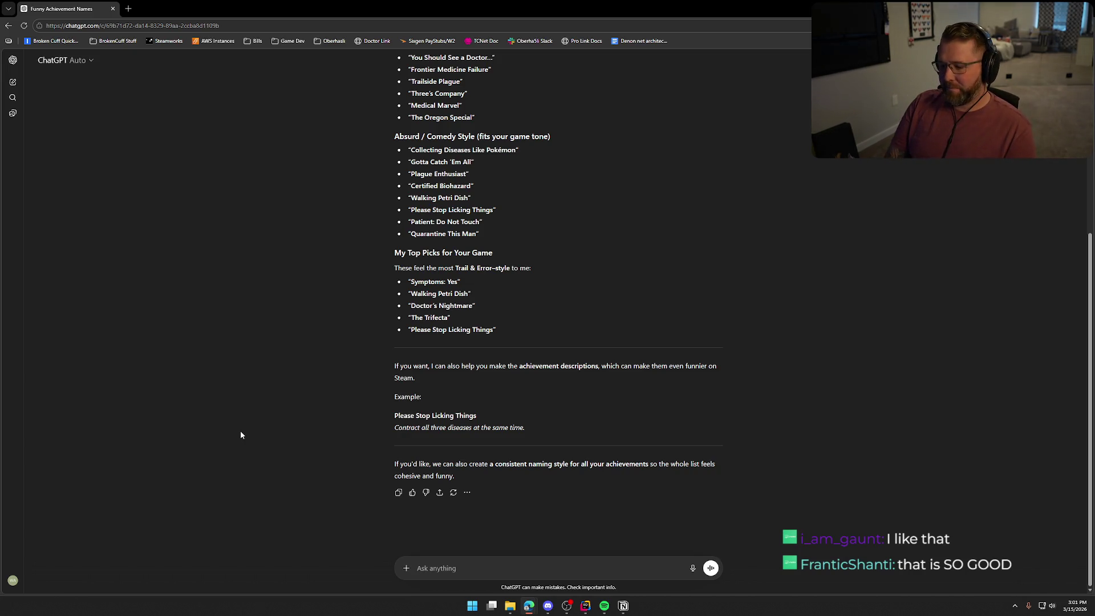
# - Send the next achievement: reaching the end of the trail without ever wearing clothes
pyautogui.write('next is reaching the end of the trail without ever wearin')
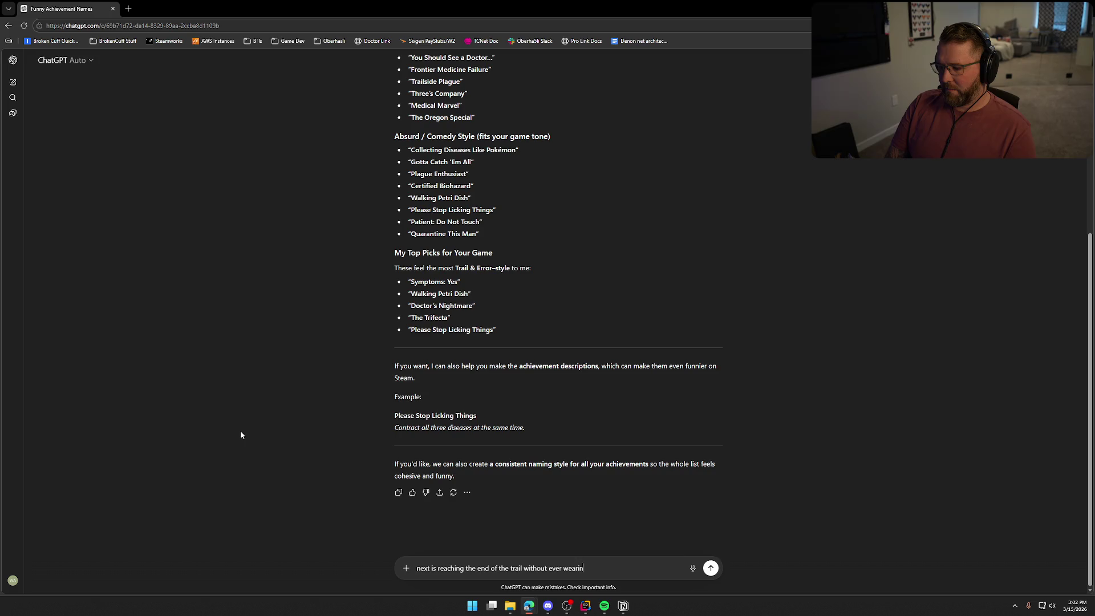
pyautogui.write('es')
pyautogui.press('Return')
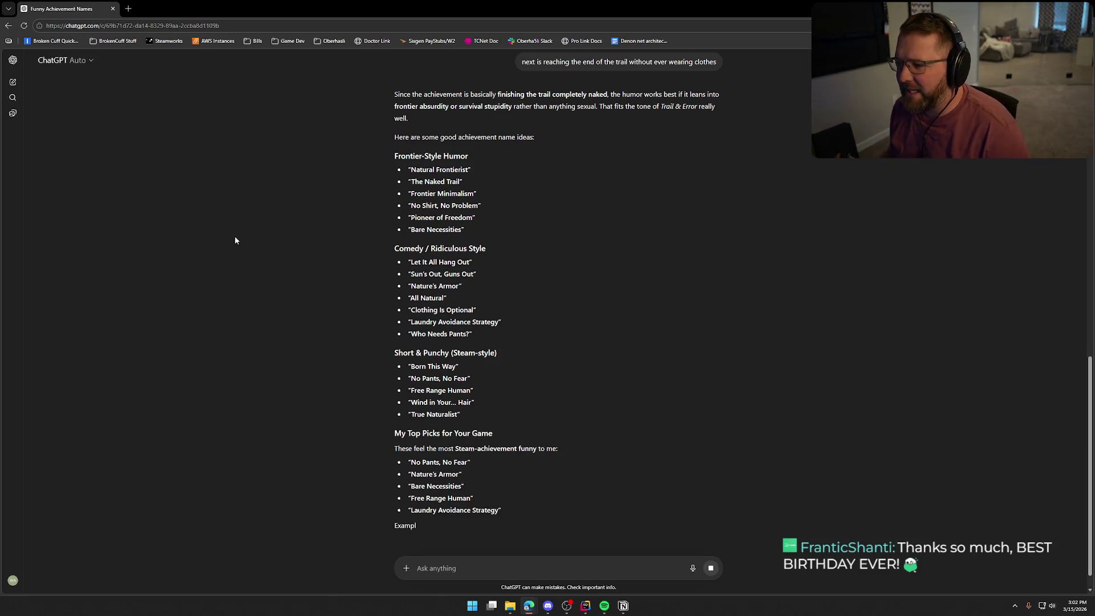
# - Scroll through the no-clothes name groups: Frontier-Style Humor, Comedy / Ridiculous Style and Short & Punchy
pyautogui.scroll(-2, 304, 277)
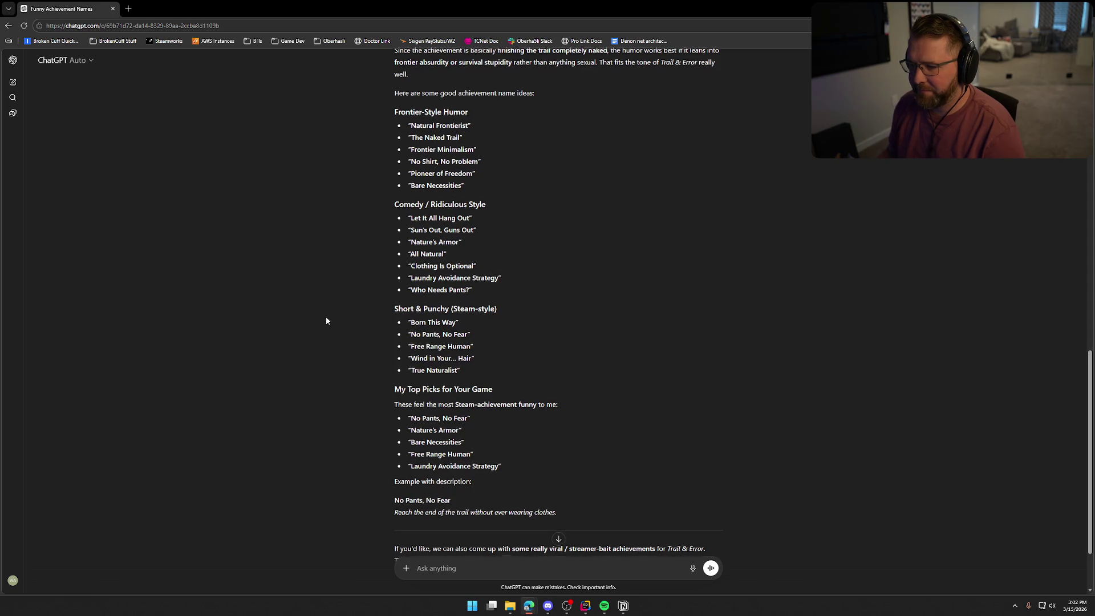
pyautogui.scroll(-1, 327, 316)
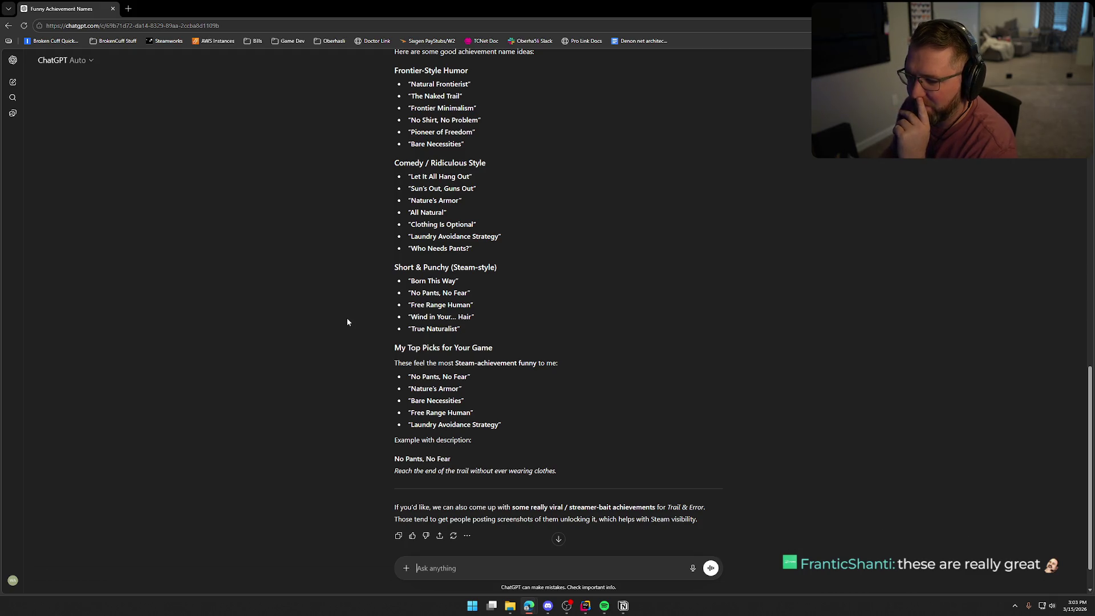
pyautogui.scroll(1, 347, 322)
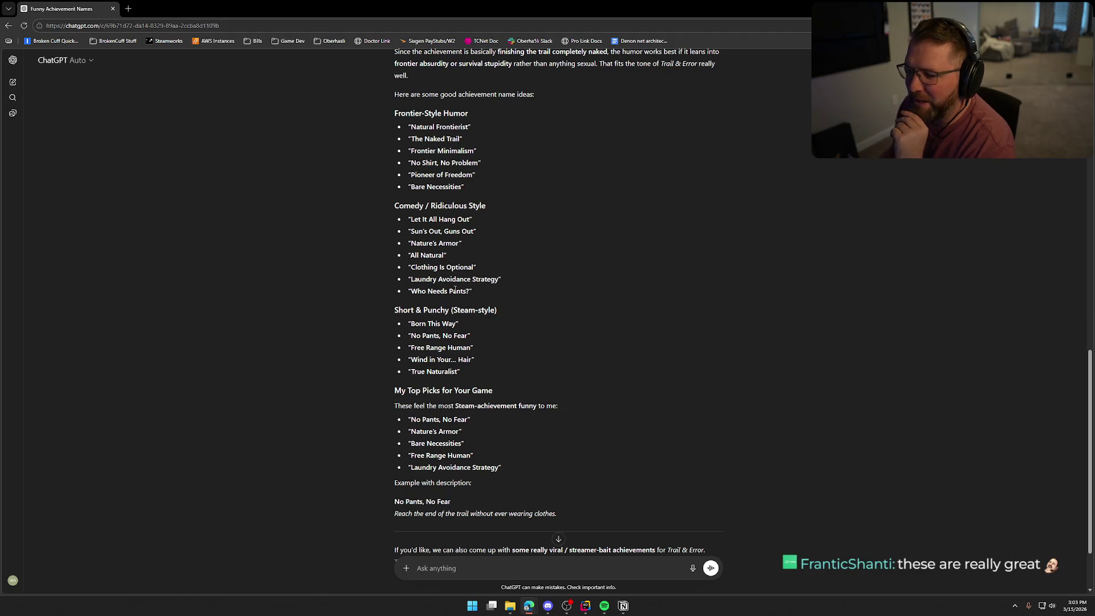
pyautogui.scroll(1, 505, 357)
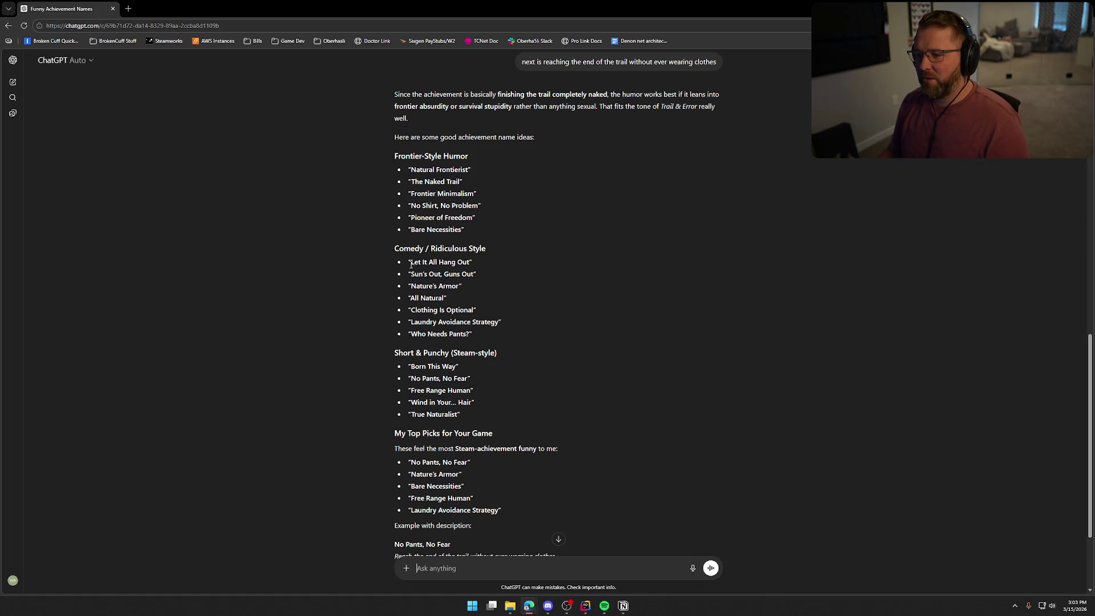
# - Copy 'Let It All Hang Out' to Notion, then review 'No Pants, No Fear' and its description
pyautogui.moveTo(411, 262); pyautogui.dragTo(469, 263)
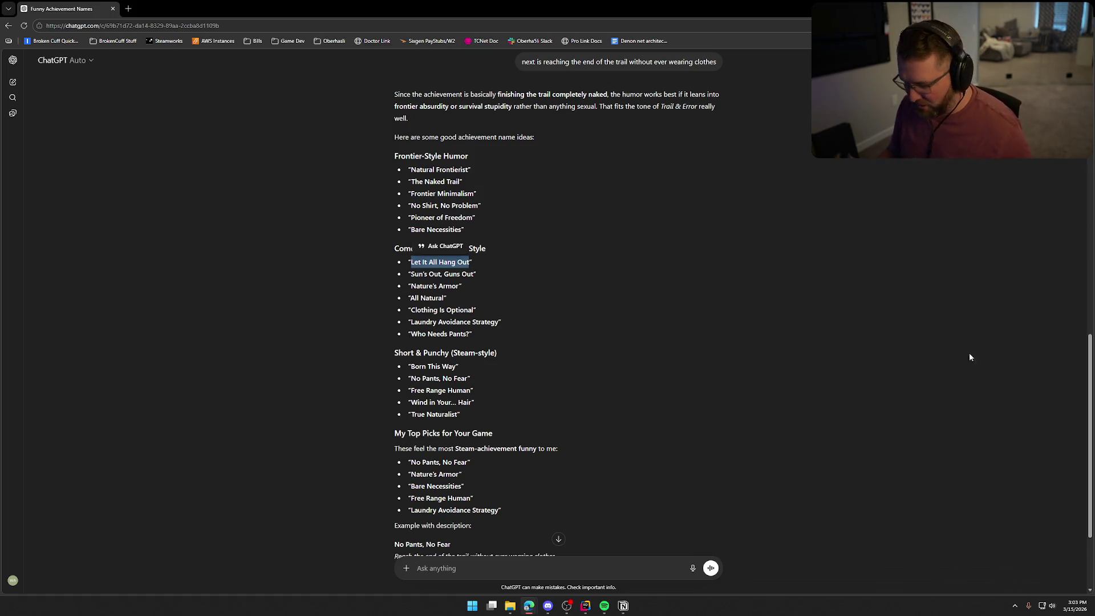
pyautogui.hotkey('alt', 'Tab')
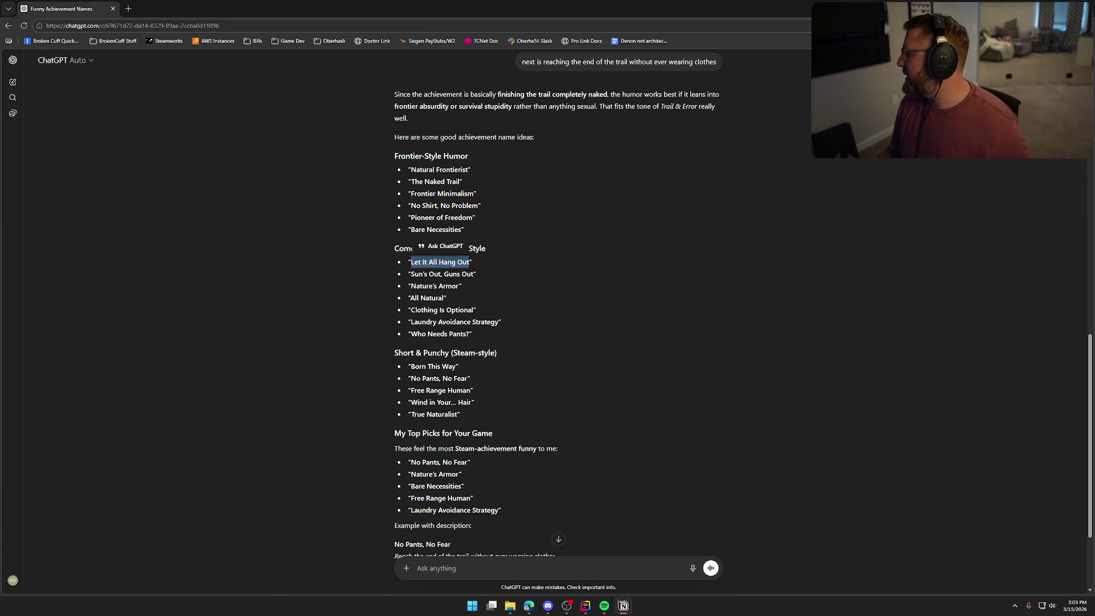
pyautogui.moveTo(409, 379); pyautogui.dragTo(782, 383)
pyautogui.scroll(-3, 741, 389)
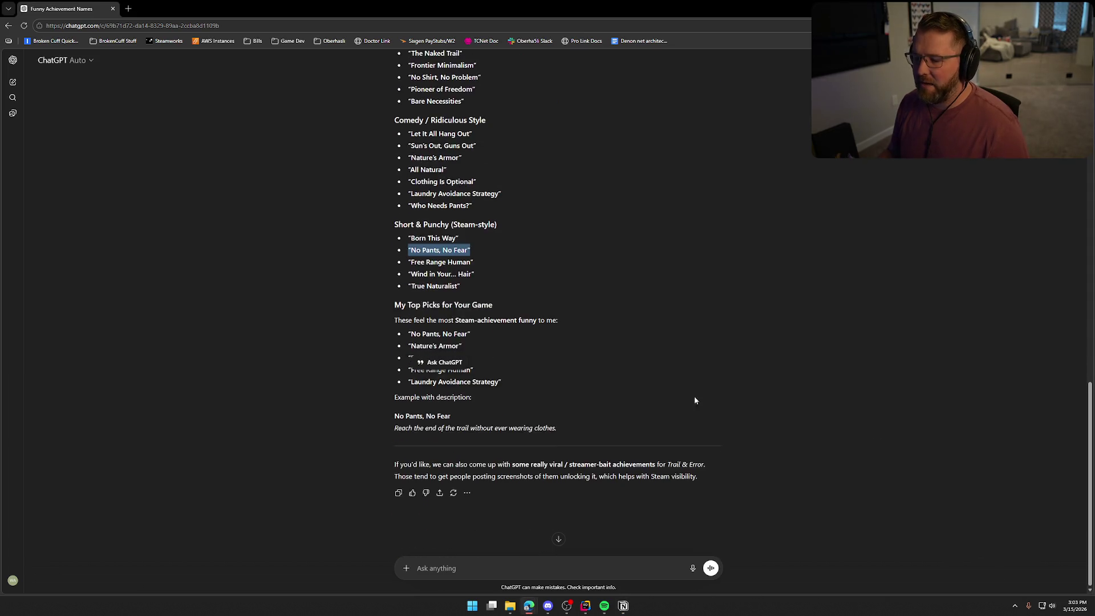
pyautogui.click(299, 326)
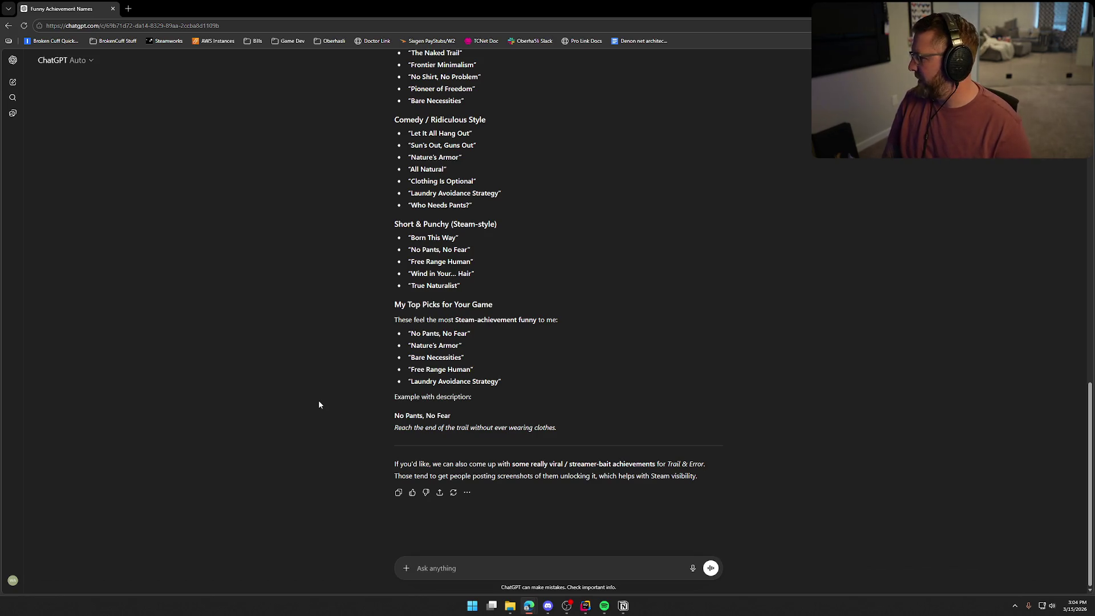
# - Send the request: next is "reach the end of the trail in the hardest difficulty"
pyautogui.write('next is "')
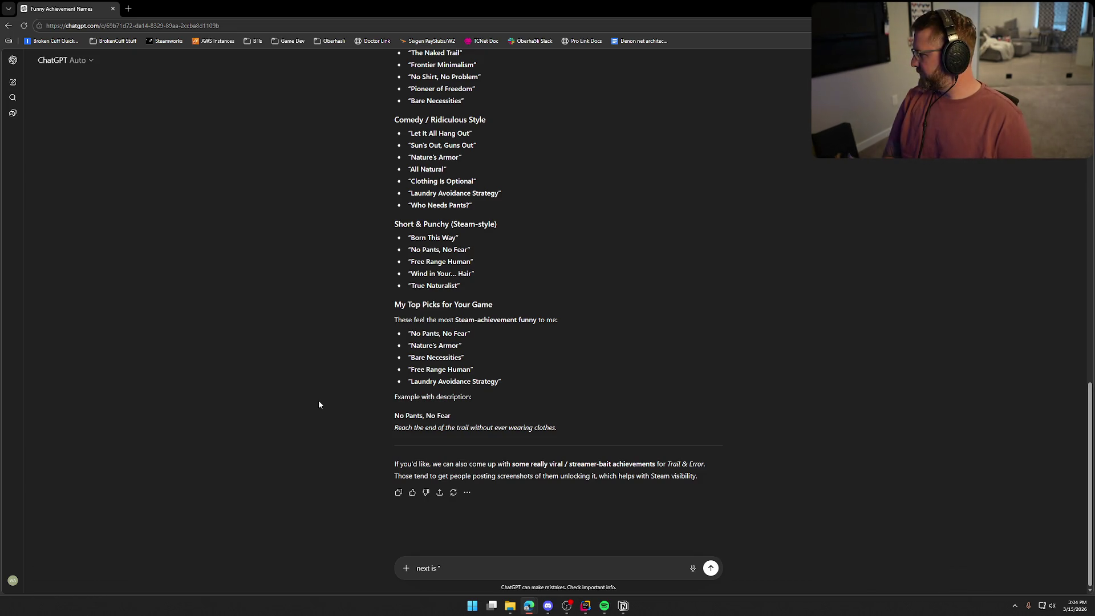
pyautogui.write('rea')
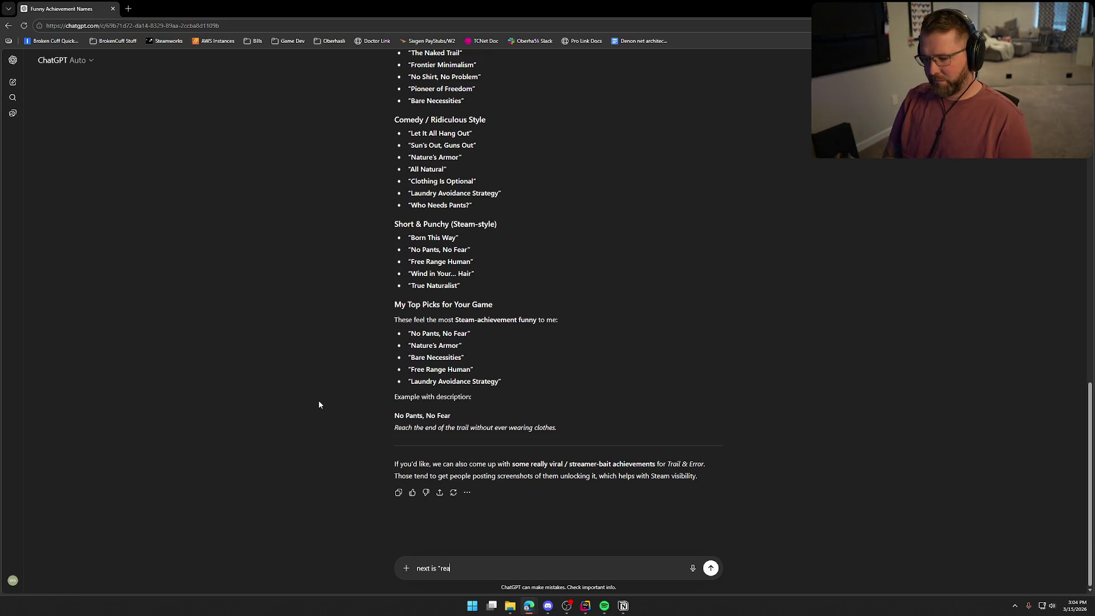
pyautogui.write('ch the end o')
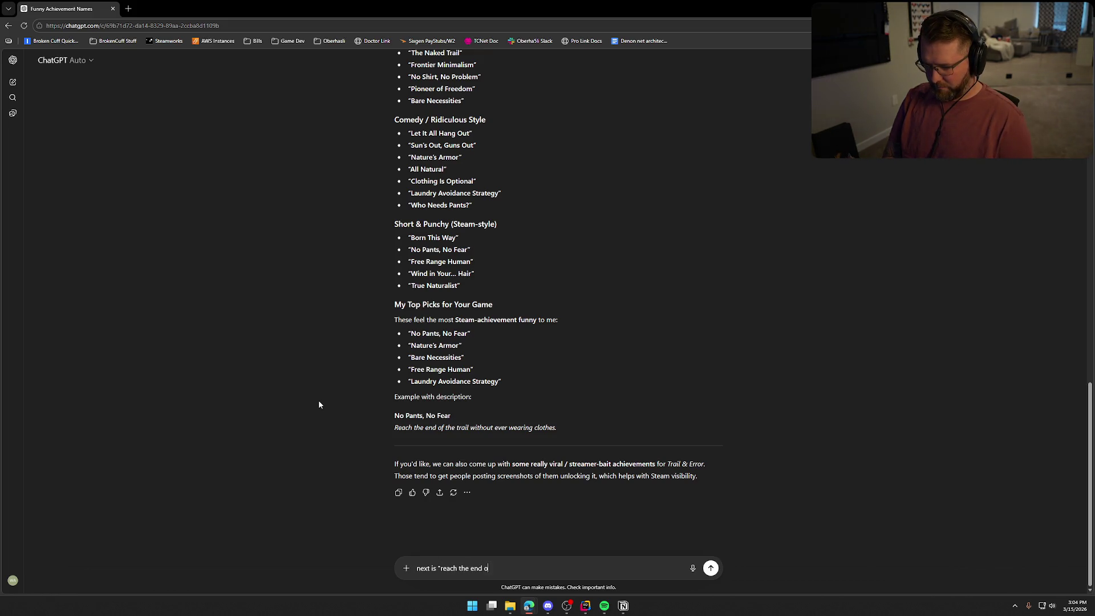
pyautogui.write('f the trail in the hardes')
pyautogui.write('t difficulty')
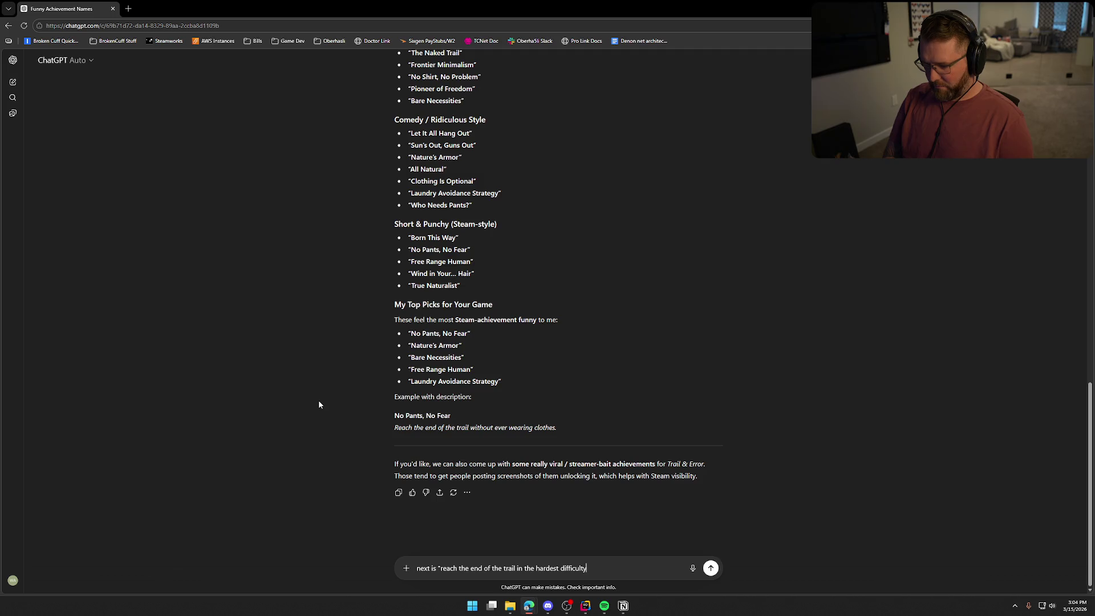
pyautogui.write('"')
pyautogui.press('Return')
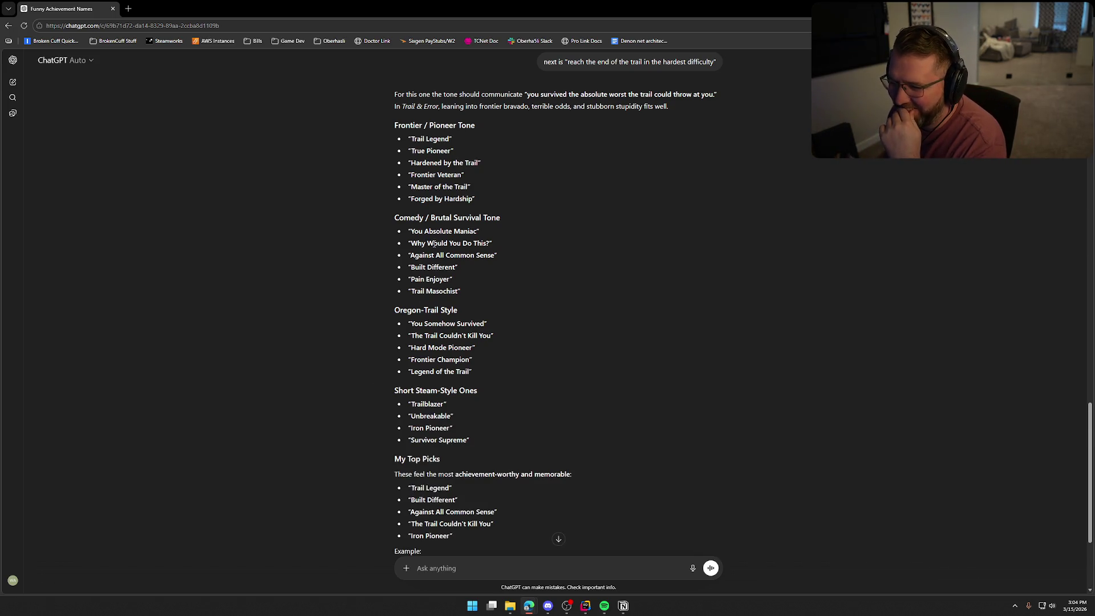
pyautogui.scroll(-2, 566, 362)
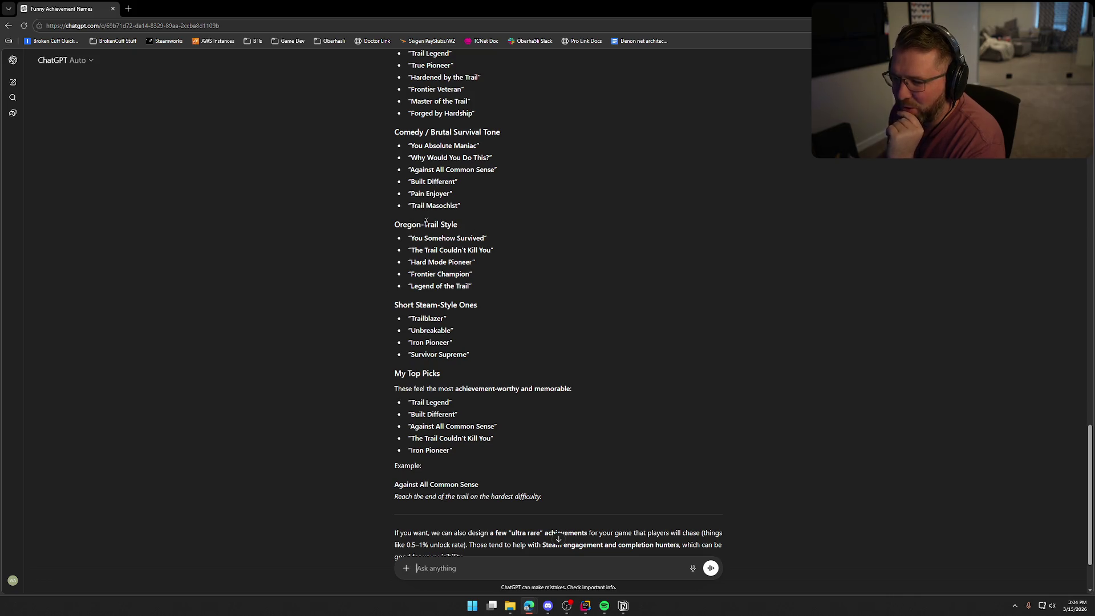
pyautogui.tripleClick(504, 234)
pyautogui.click(234, 325)
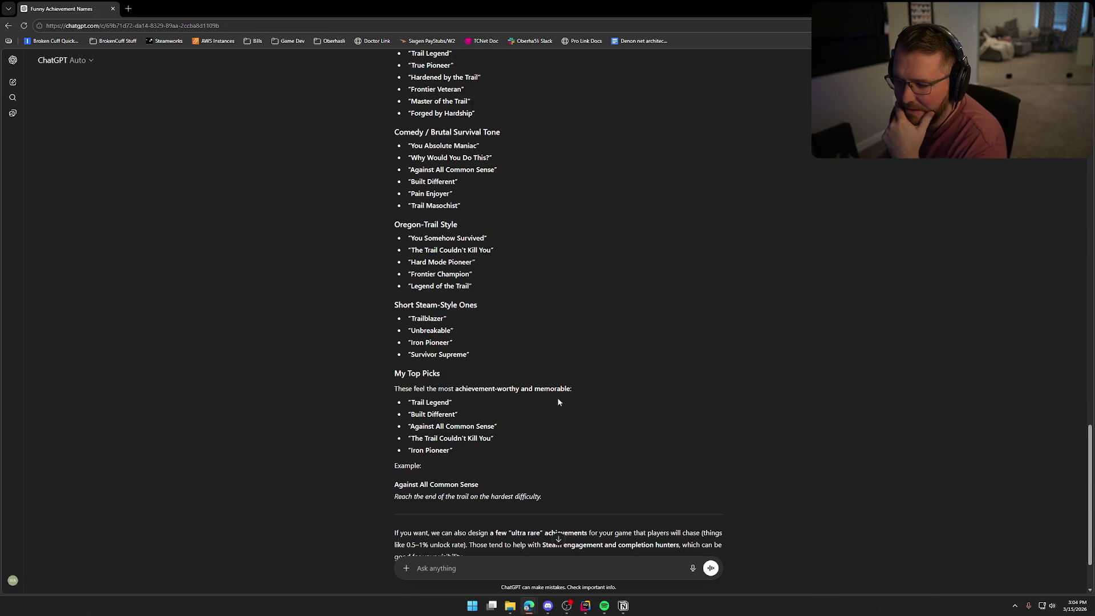
pyautogui.scroll(-2, 635, 408)
pyautogui.scroll(3, 635, 408)
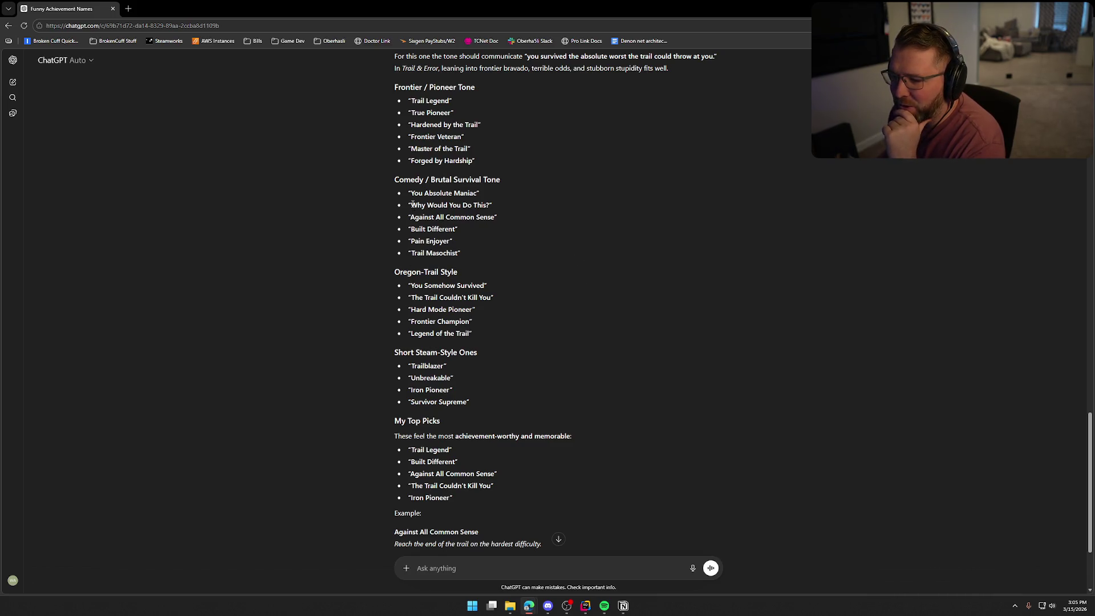
pyautogui.moveTo(411, 205); pyautogui.dragTo(490, 205)
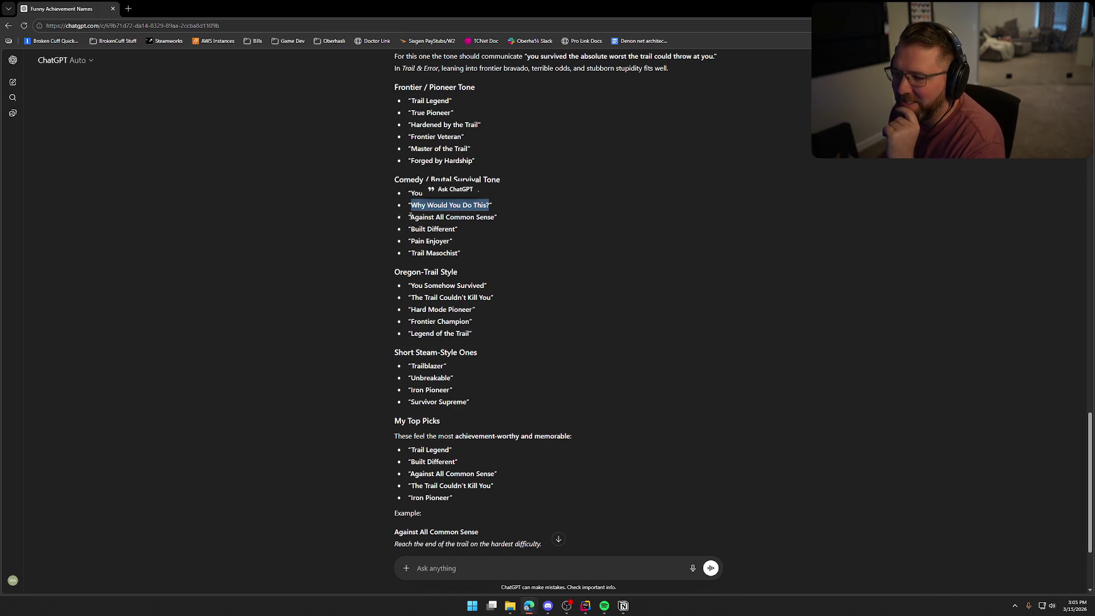
pyautogui.moveTo(411, 217); pyautogui.dragTo(494, 218)
pyautogui.click(473, 235)
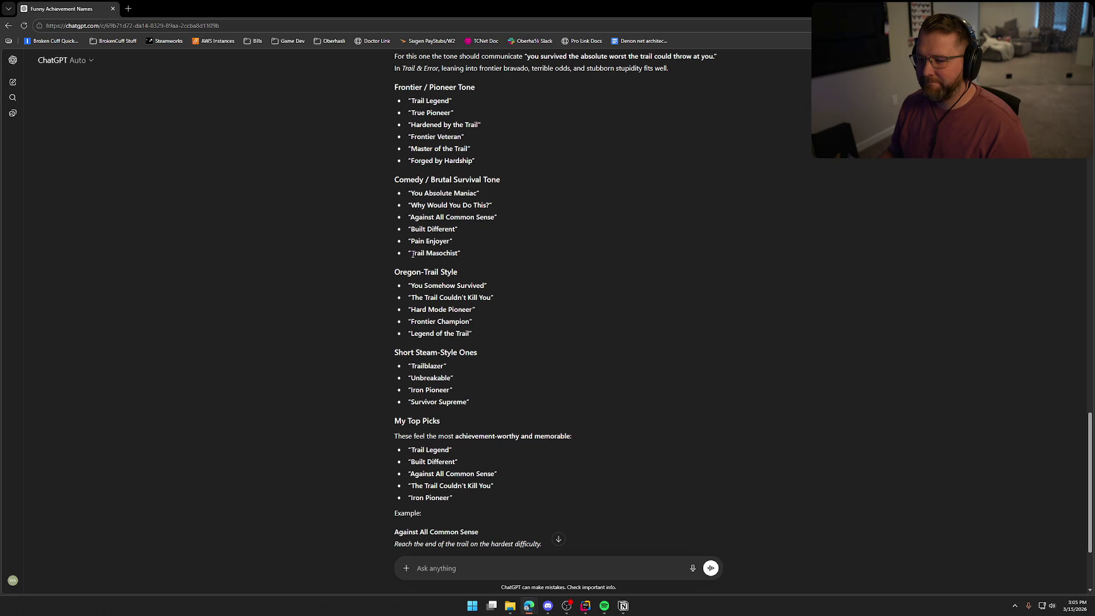
pyautogui.moveTo(411, 253); pyautogui.dragTo(460, 253)
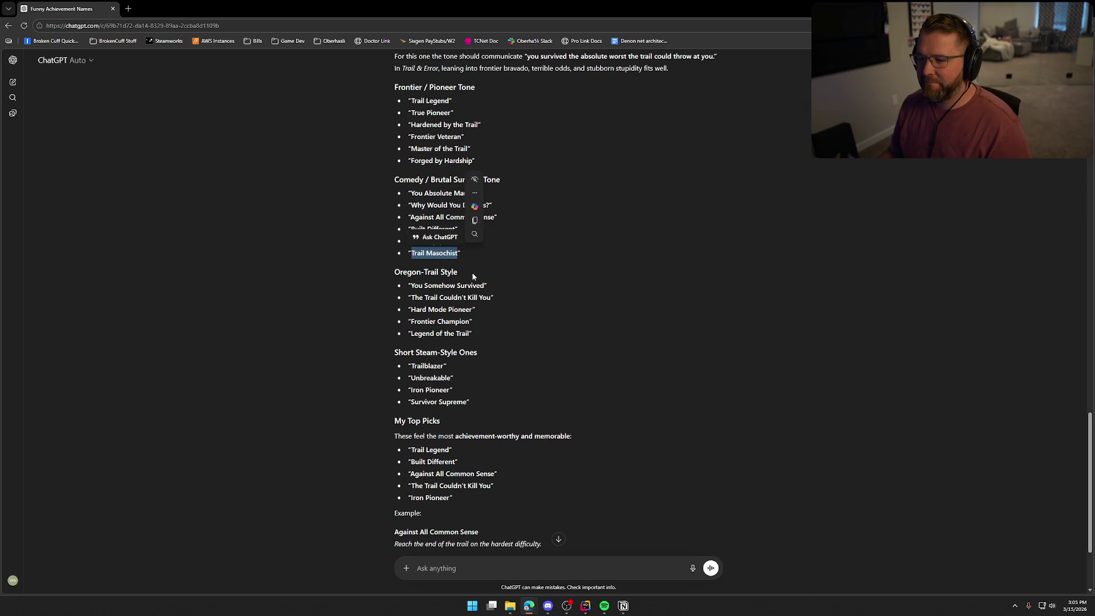
pyautogui.click(566, 280)
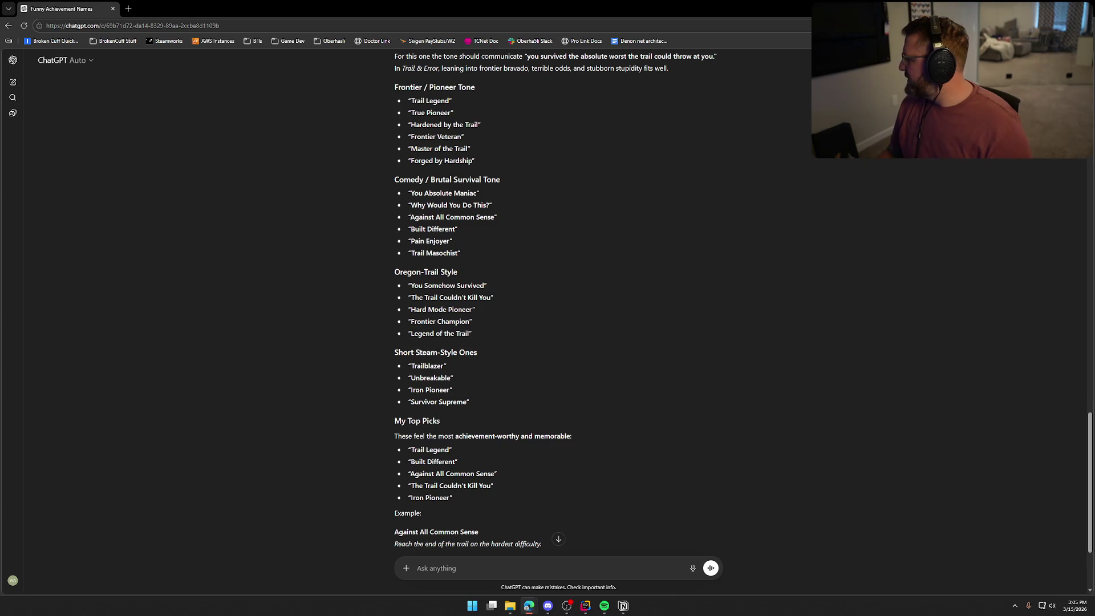
pyautogui.click(623, 606)
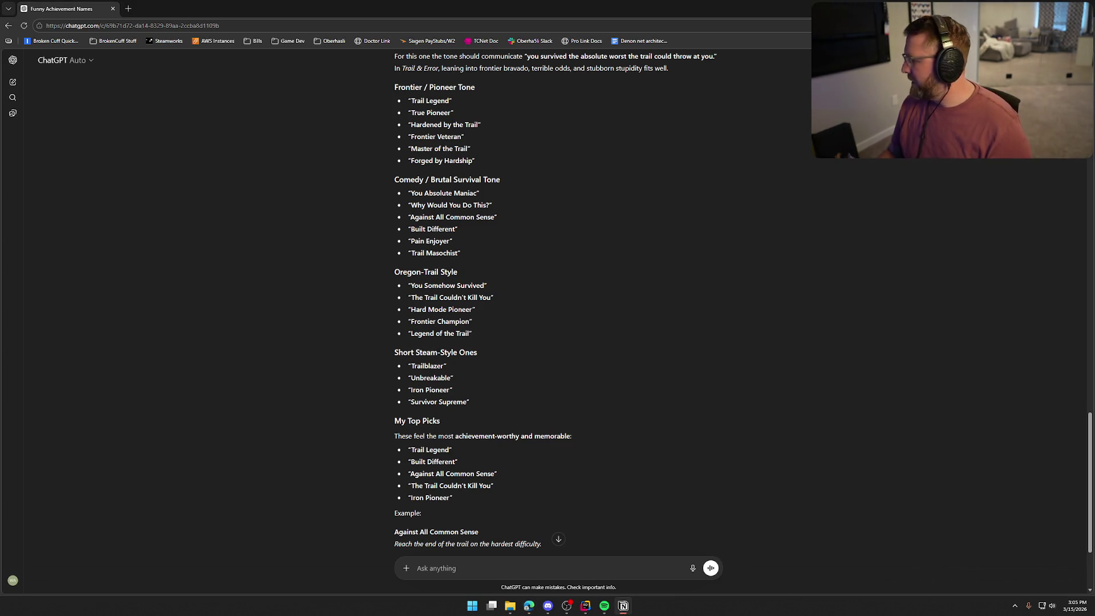
# - Send a request for names for reaching the end of the trail on medium difficulty
pyautogui.click(590, 556)
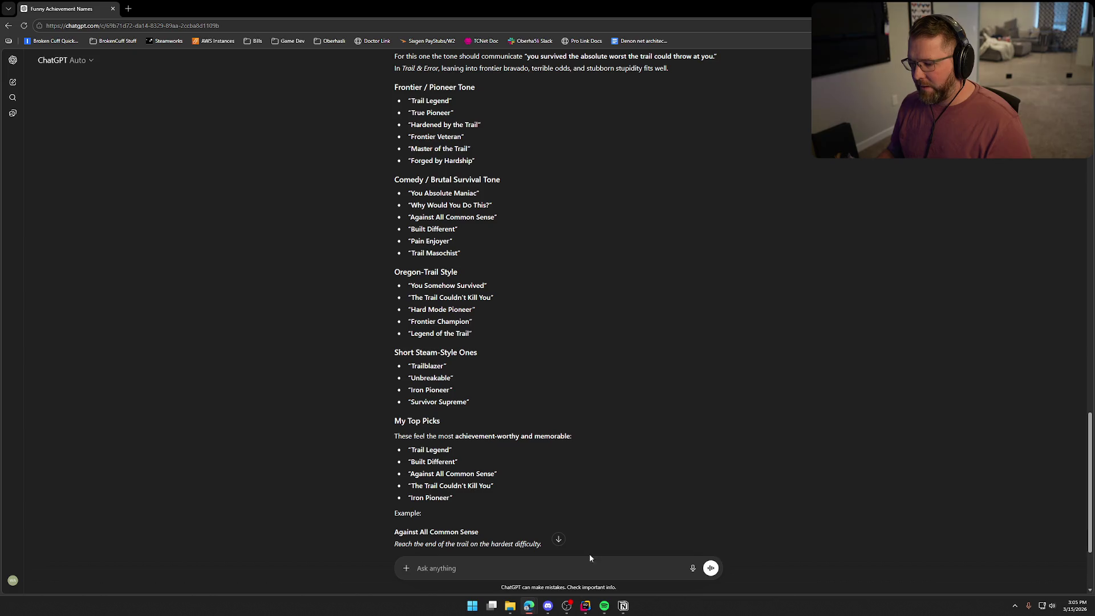
pyautogui.write('next ond')
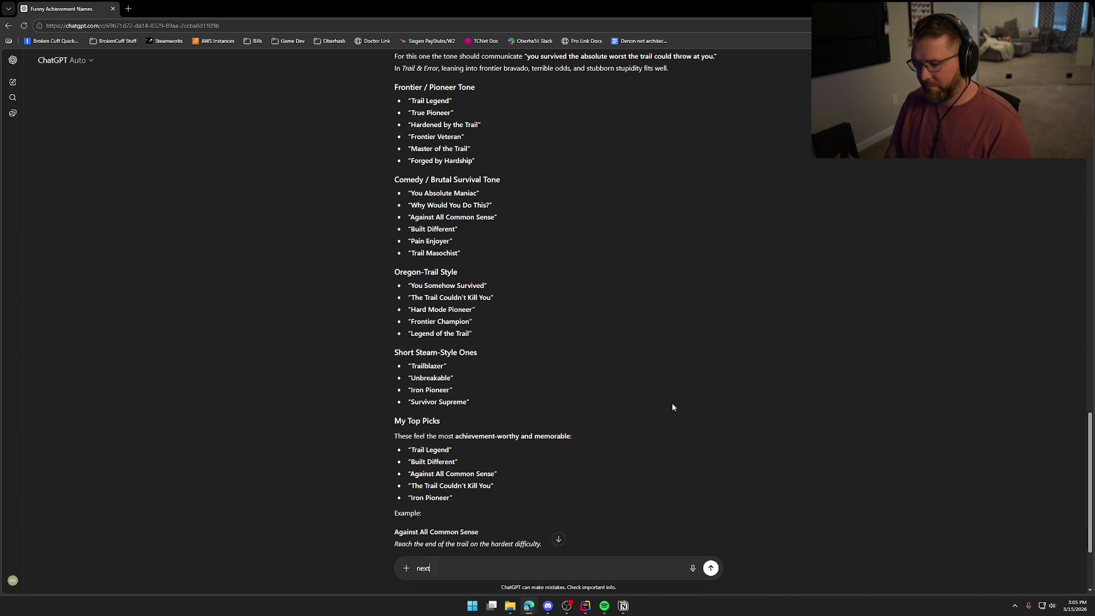
pyautogui.press('BackSpace')
pyautogui.write('is fo')
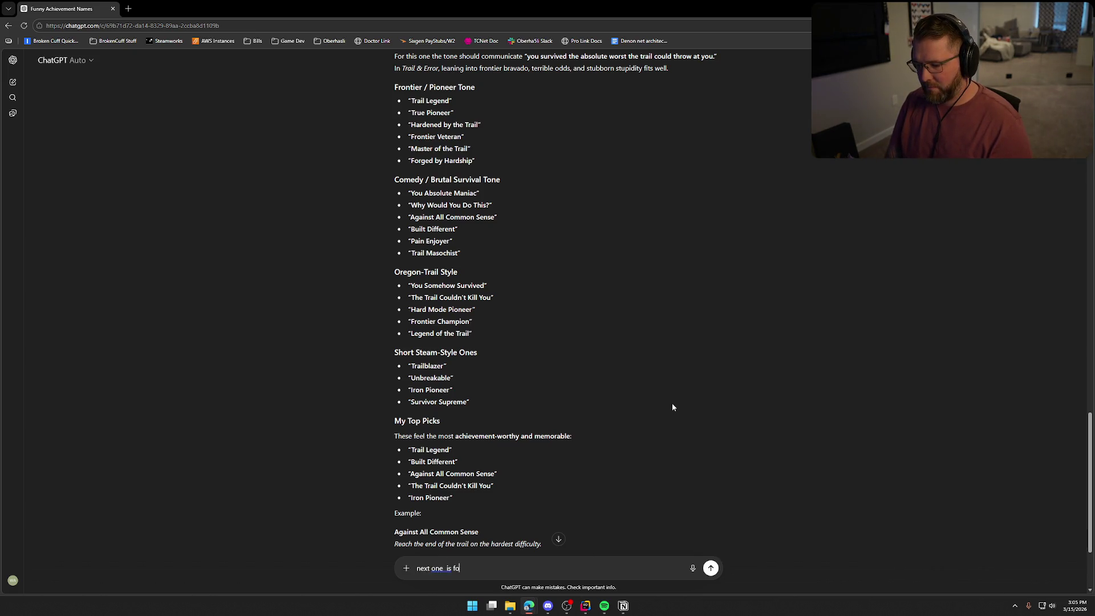
pyautogui.write('r reaching the')
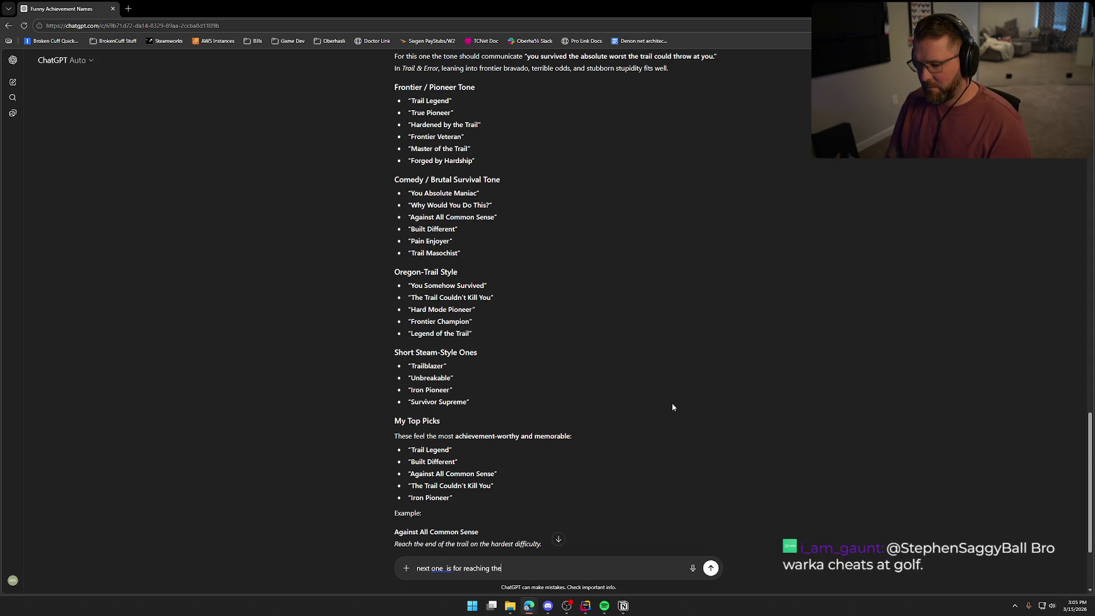
pyautogui.write(' end of the trail on the mediu')
pyautogui.write('m difficulty')
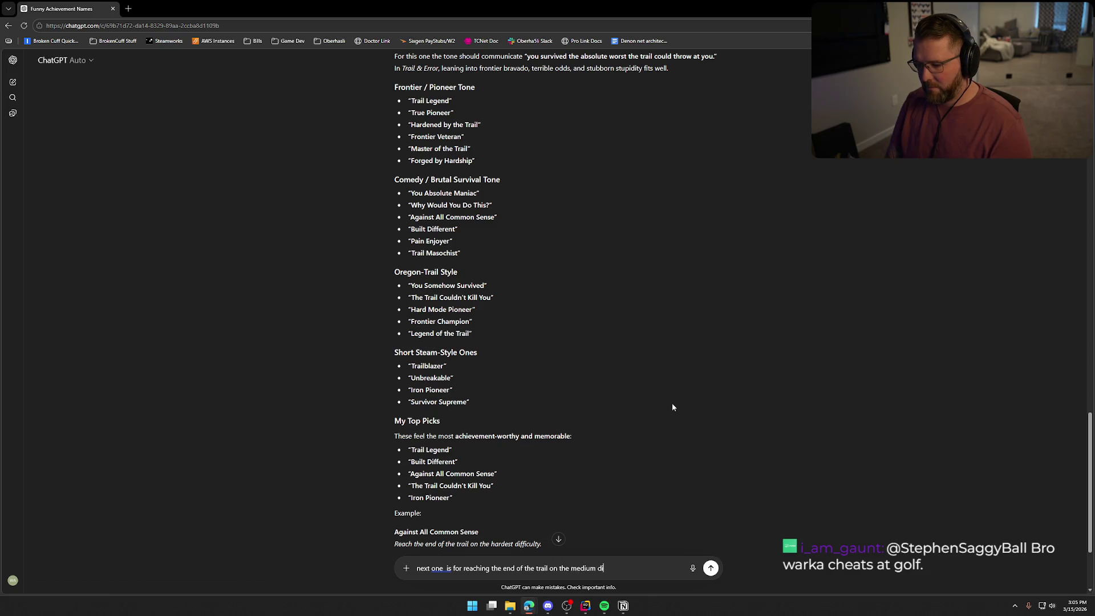
pyautogui.press('Return')
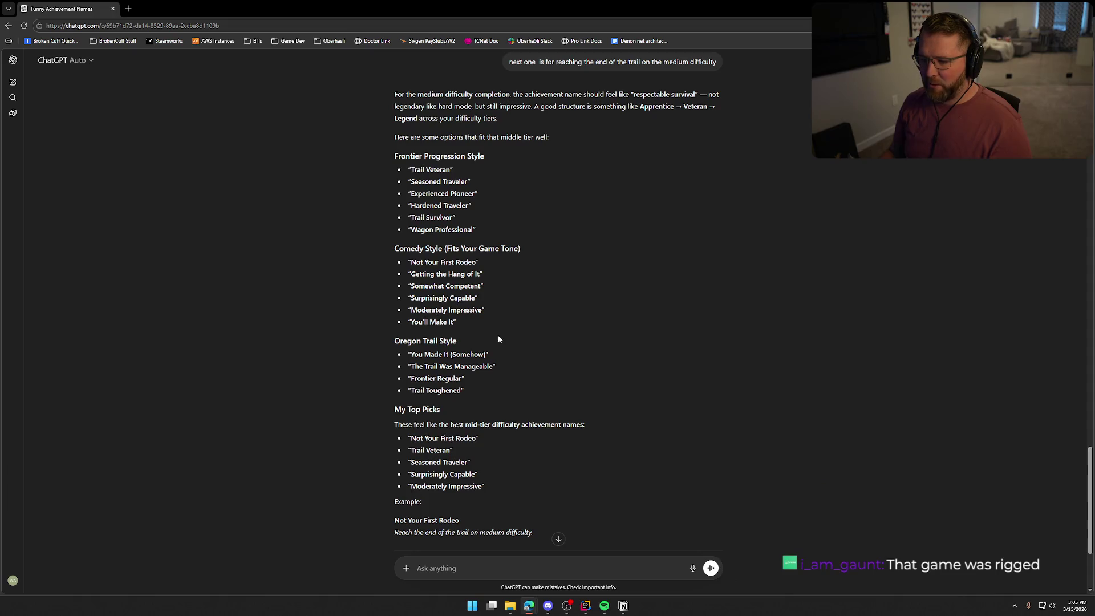
pyautogui.scroll(-2, 558, 352)
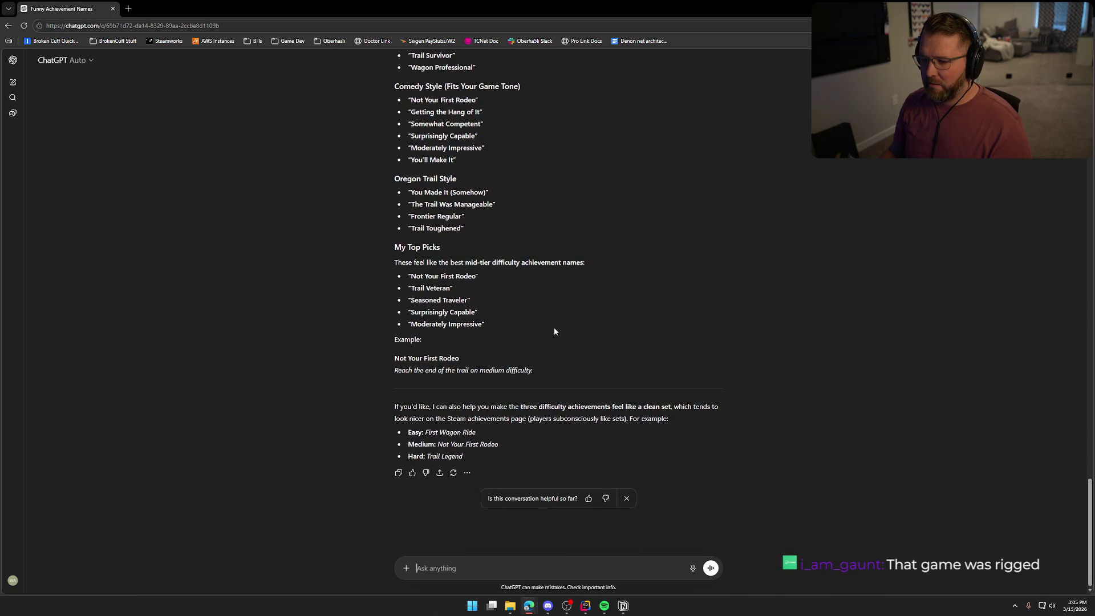
pyautogui.scroll(3, 554, 332)
pyautogui.scroll(-2, 554, 331)
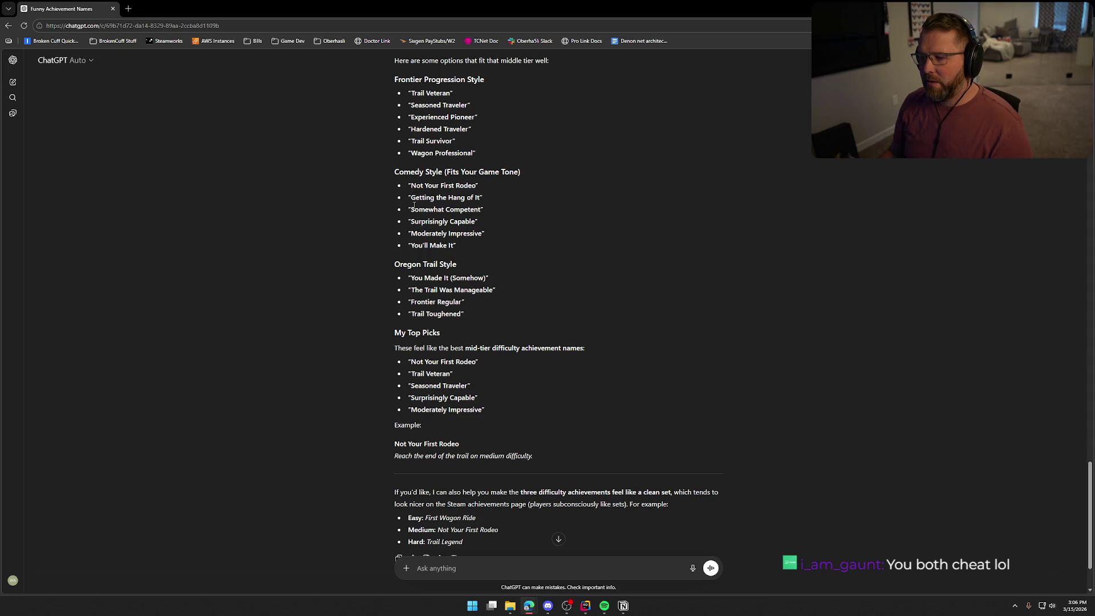
pyautogui.moveTo(411, 211); pyautogui.dragTo(482, 210)
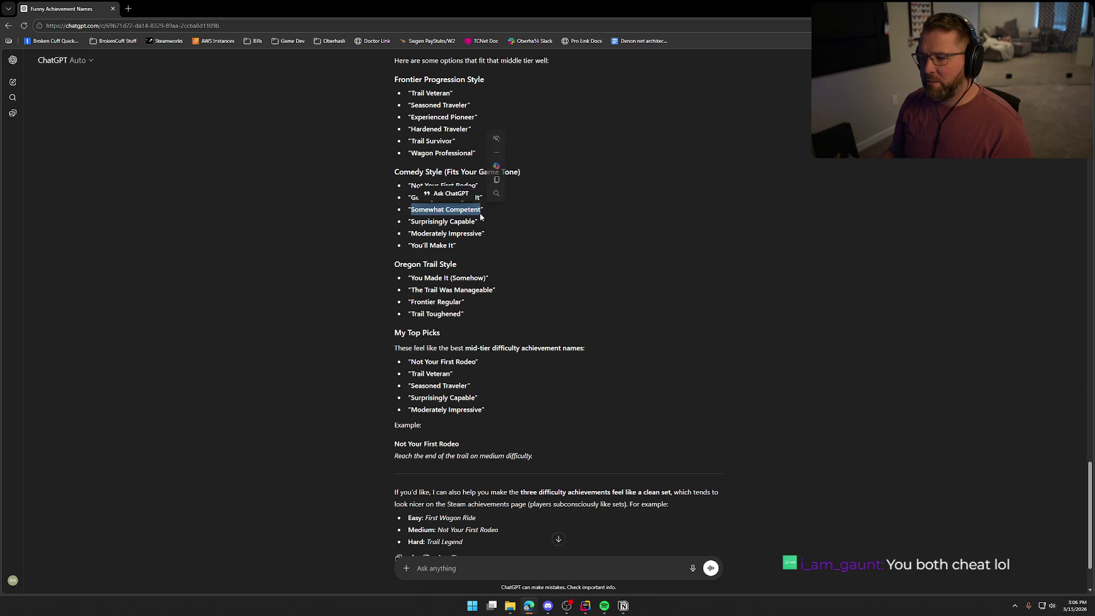
pyautogui.moveTo(411, 222); pyautogui.dragTo(477, 222)
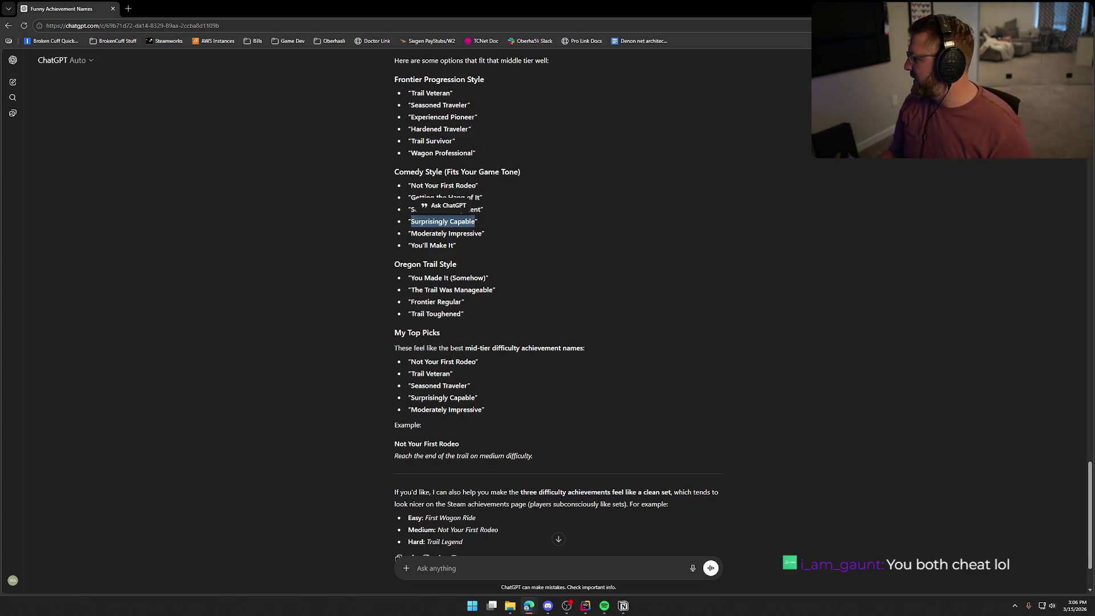
pyautogui.hotkey('alt', 'Tab')
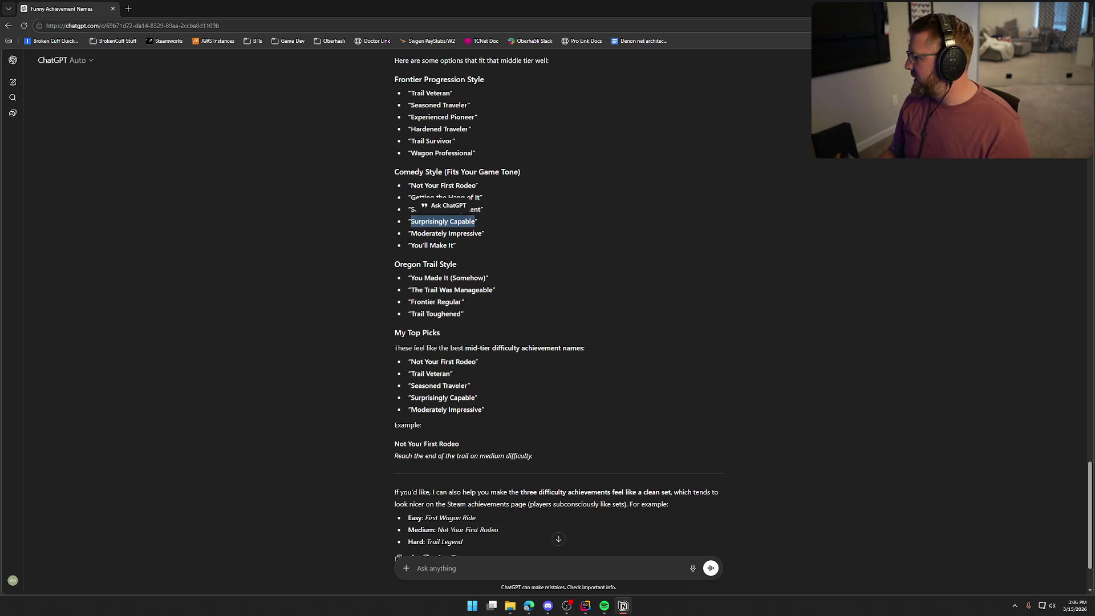
pyautogui.click(325, 521)
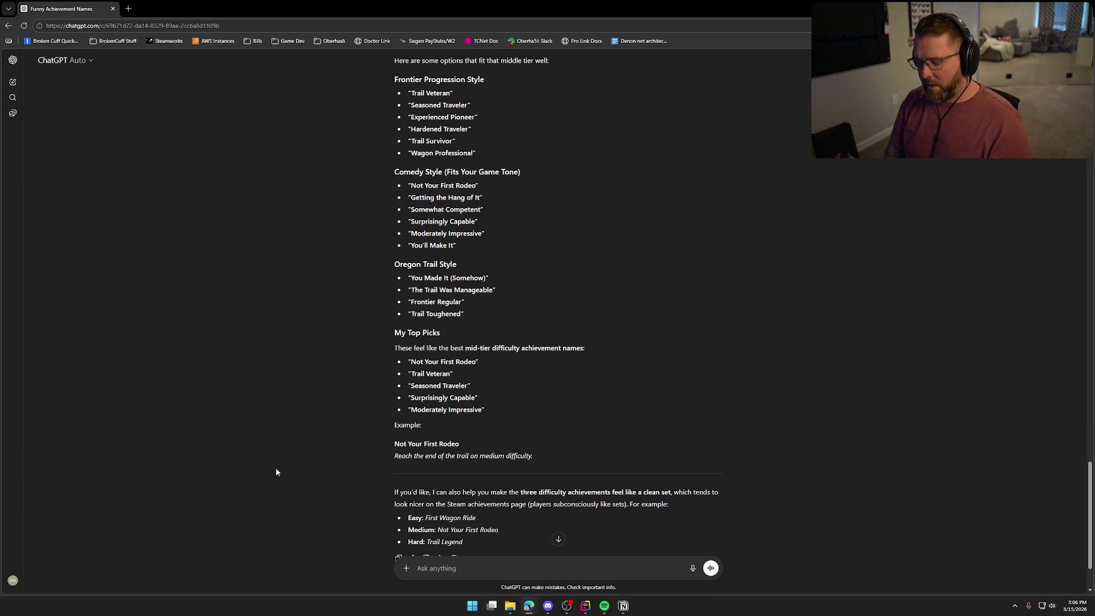
# - Ask for names for "reach the end of the trail on easy mode" and read the reply
pyautogui.write('next is "r')
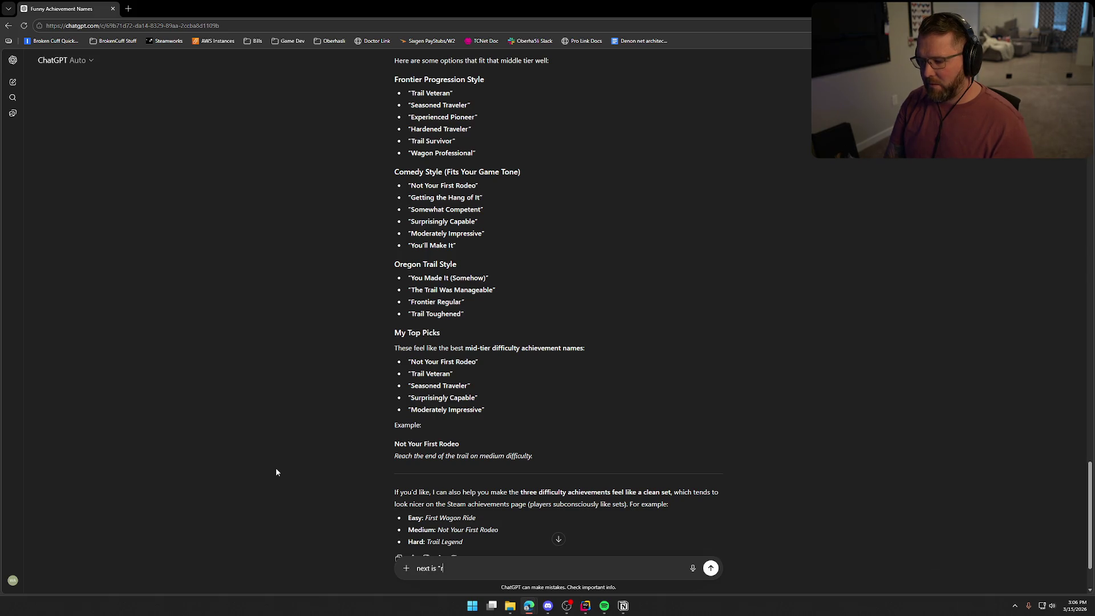
pyautogui.write('each the end ')
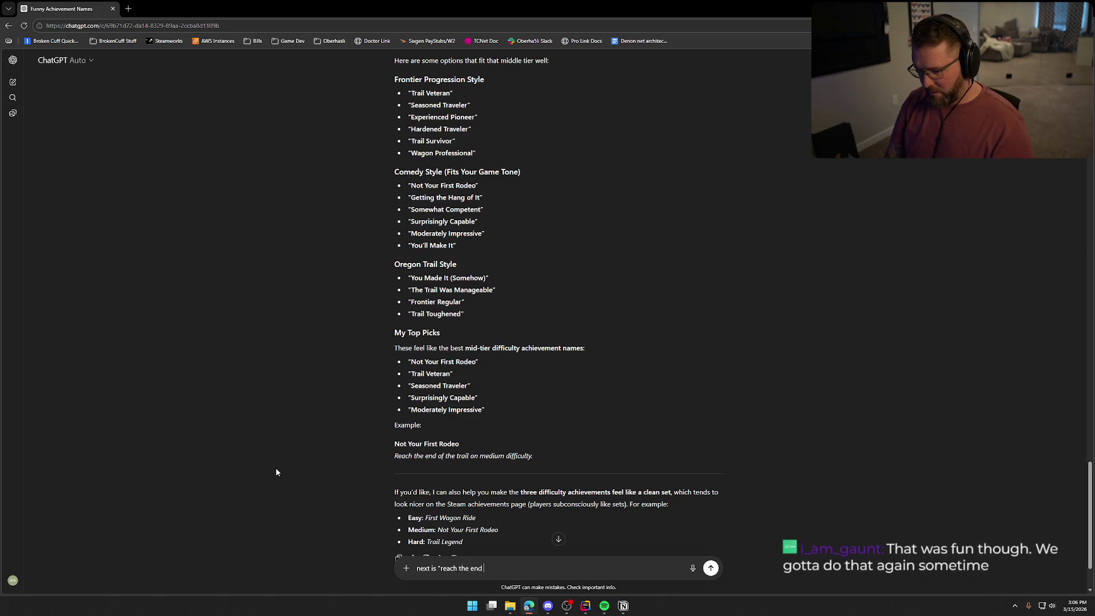
pyautogui.write('of the trail on ')
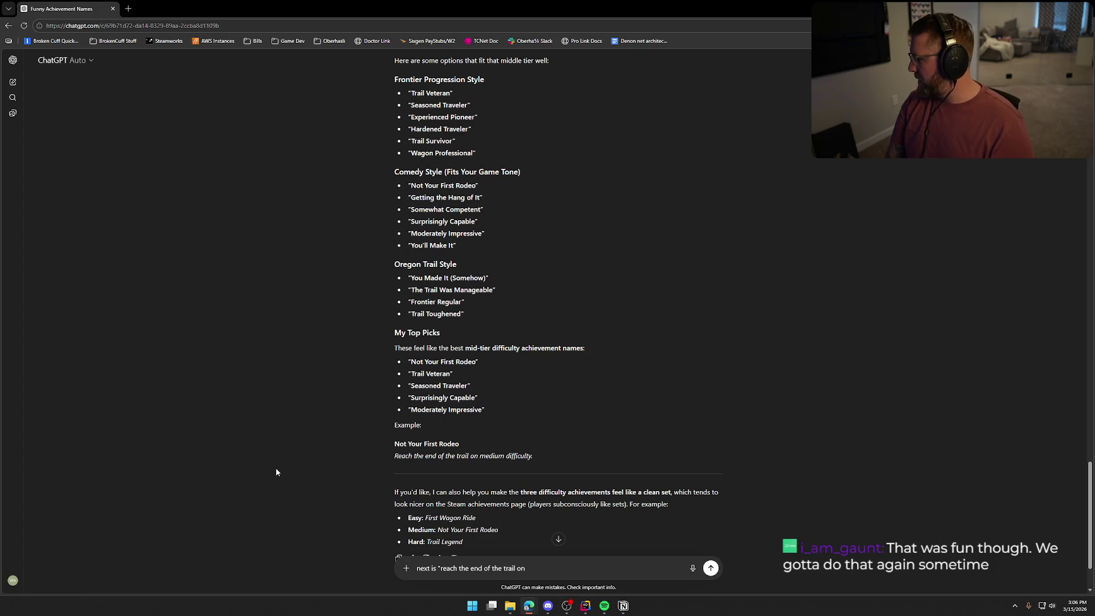
pyautogui.write('easy mode"')
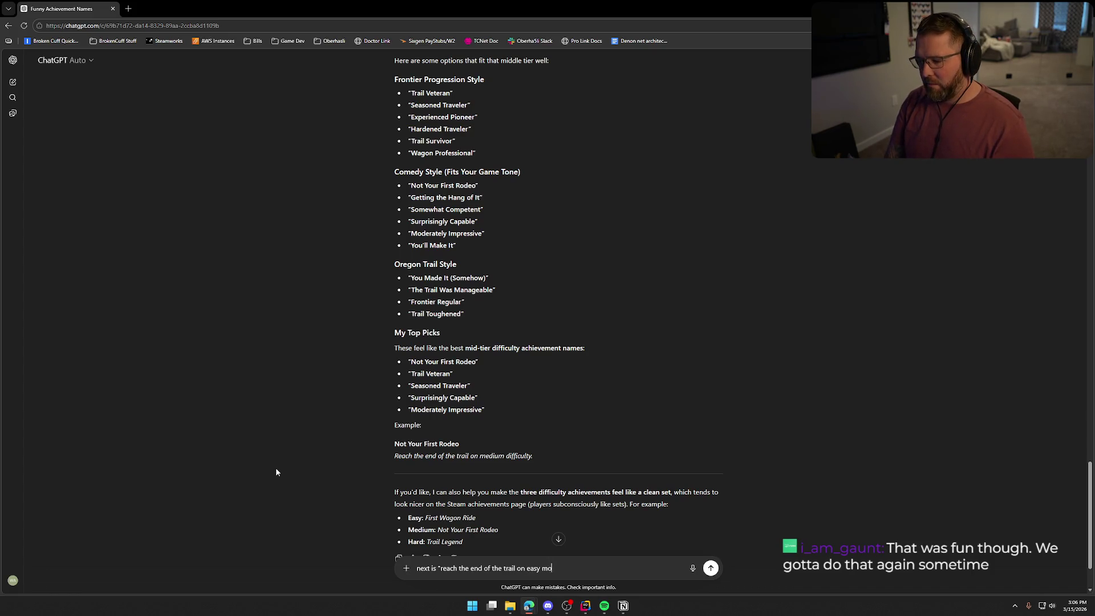
pyautogui.press('Return')
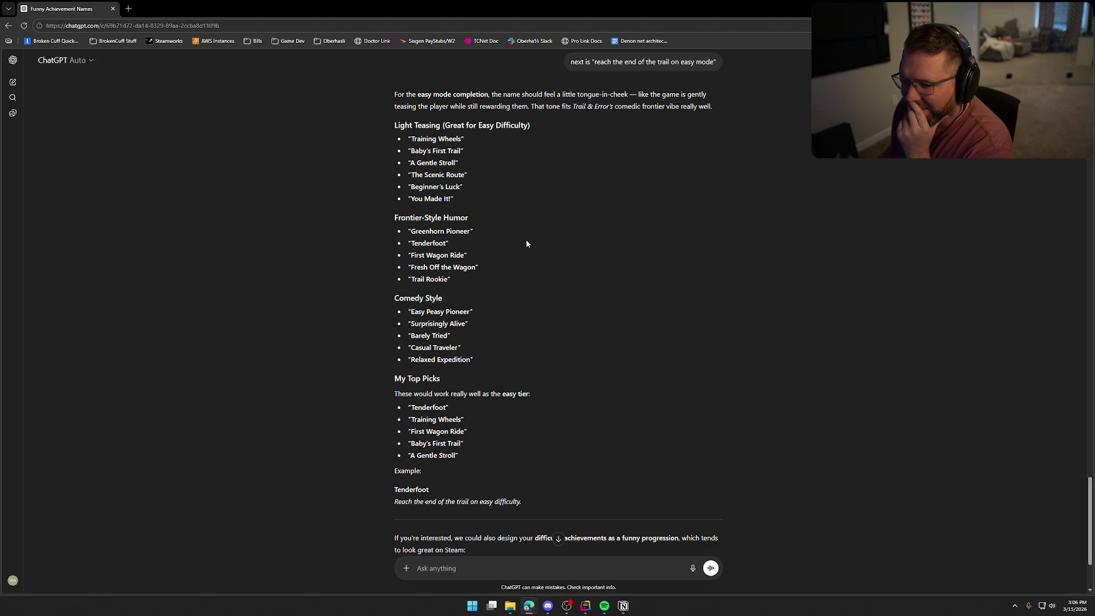
pyautogui.scroll(-2, 526, 243)
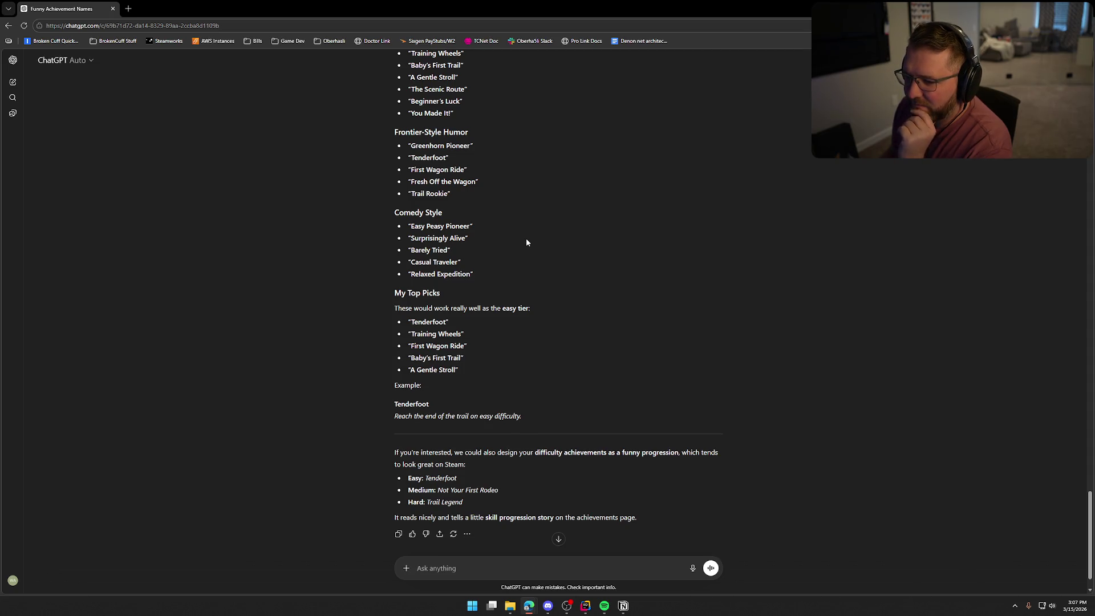
pyautogui.scroll(-1, 525, 243)
# - Select and copy 'The Scenic Route' from the Light Teasing list
pyautogui.scroll(2, 527, 242)
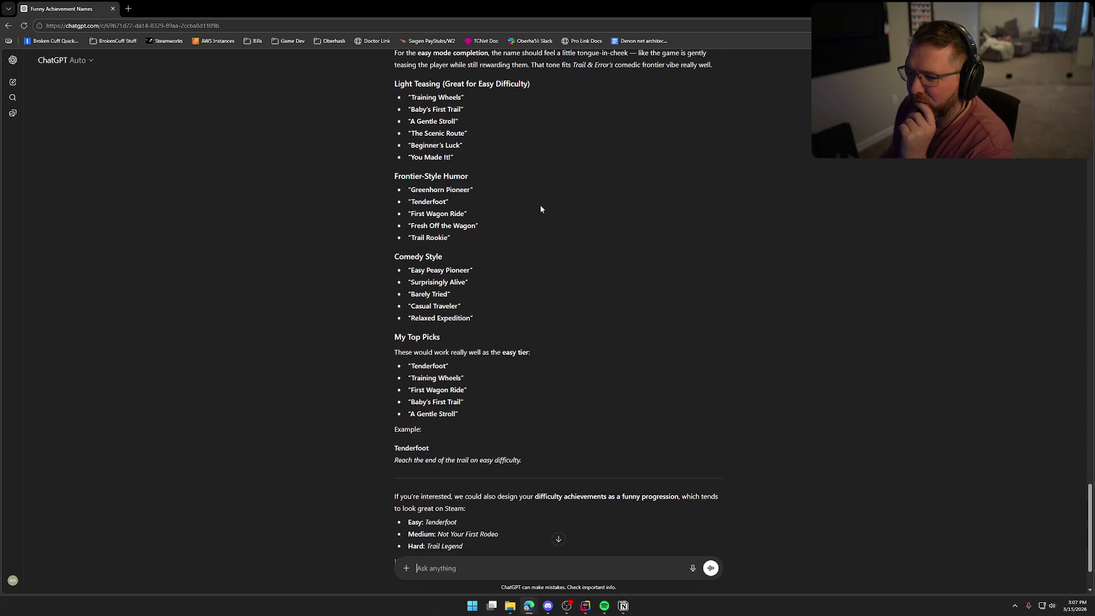
pyautogui.scroll(1, 540, 206)
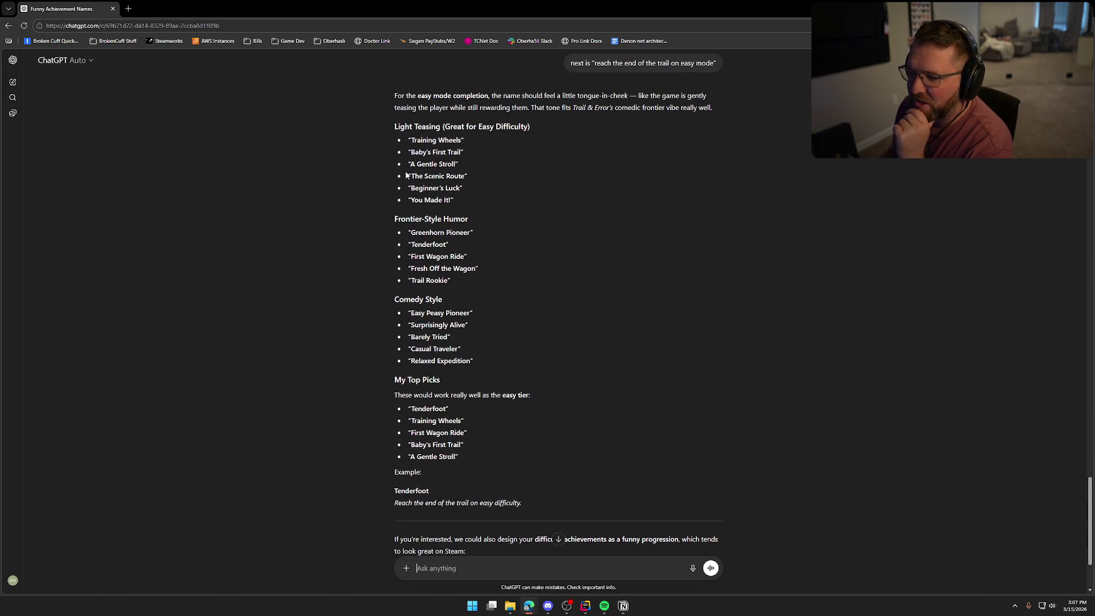
pyautogui.moveTo(412, 175); pyautogui.dragTo(464, 176)
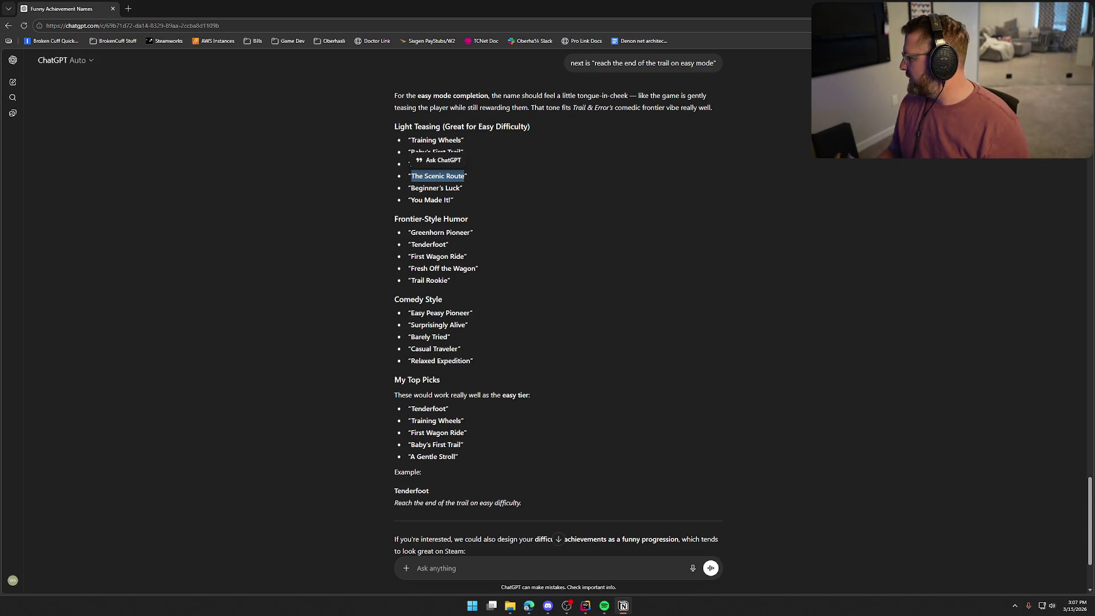
pyautogui.click(307, 489)
# - Ask for names for "dying to a snake" and copy 'That's Not a Stick' over to Notion
pyautogui.write('nex')
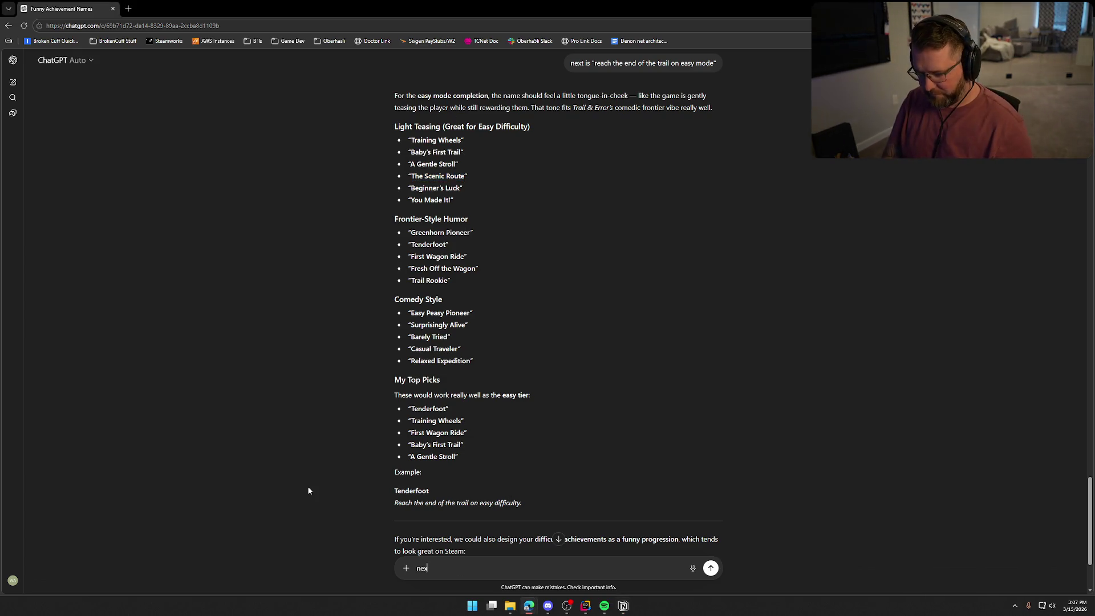
pyautogui.write('t one is "')
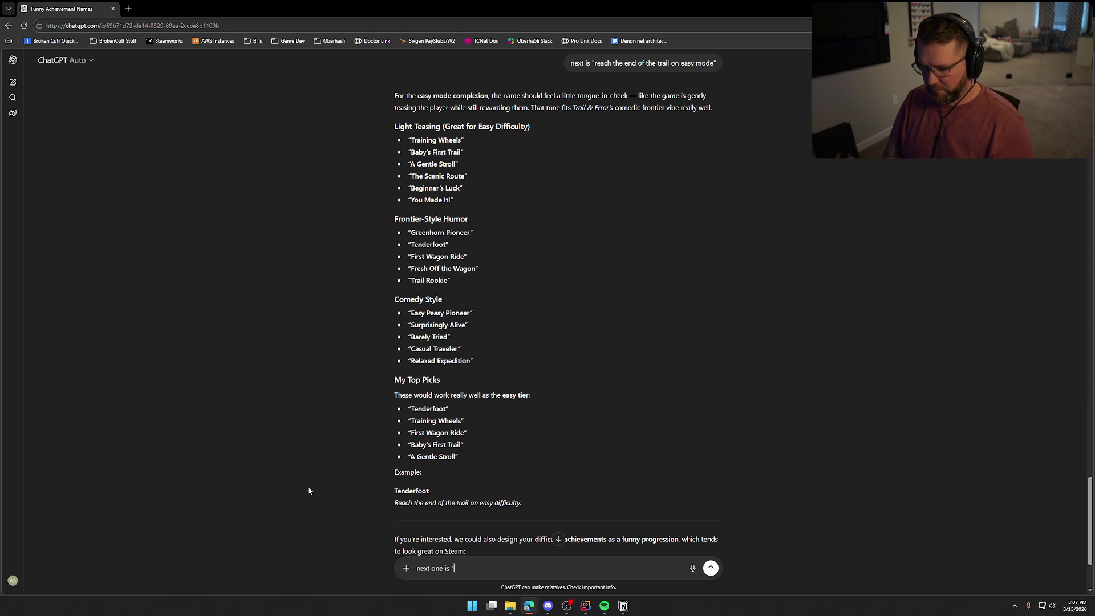
pyautogui.write('dyin')
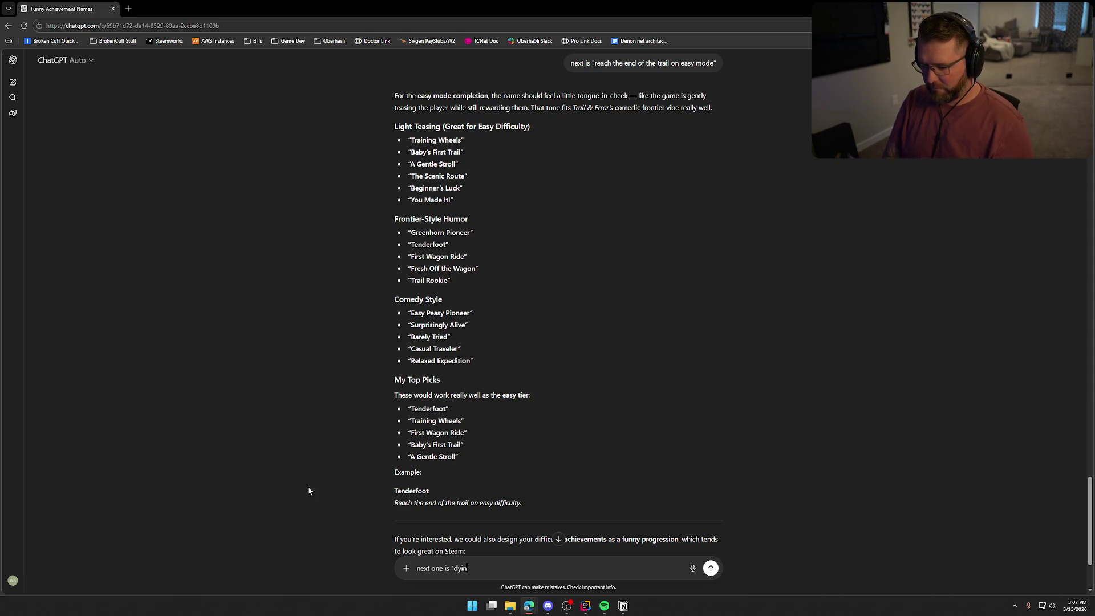
pyautogui.write('g to a snake')
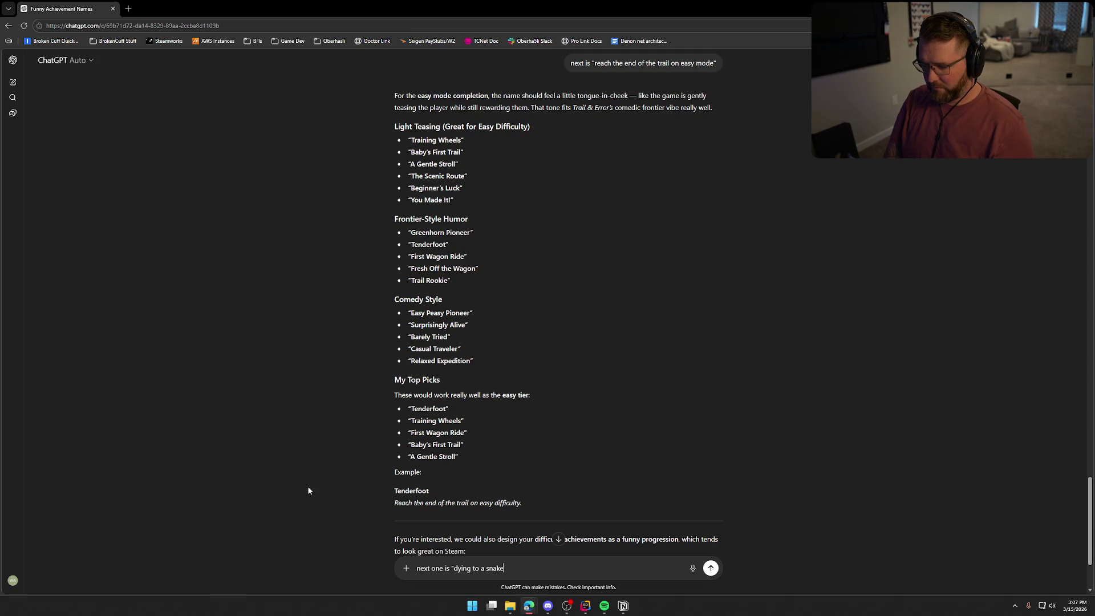
pyautogui.press('Return')
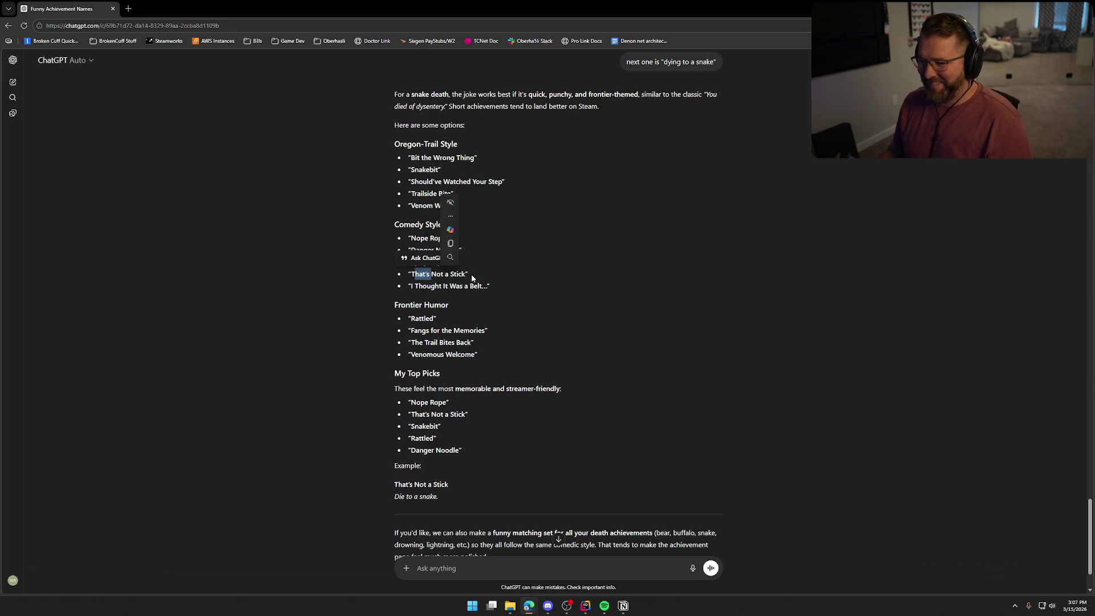
pyautogui.moveTo(411, 273); pyautogui.dragTo(466, 274)
pyautogui.click(673, 297)
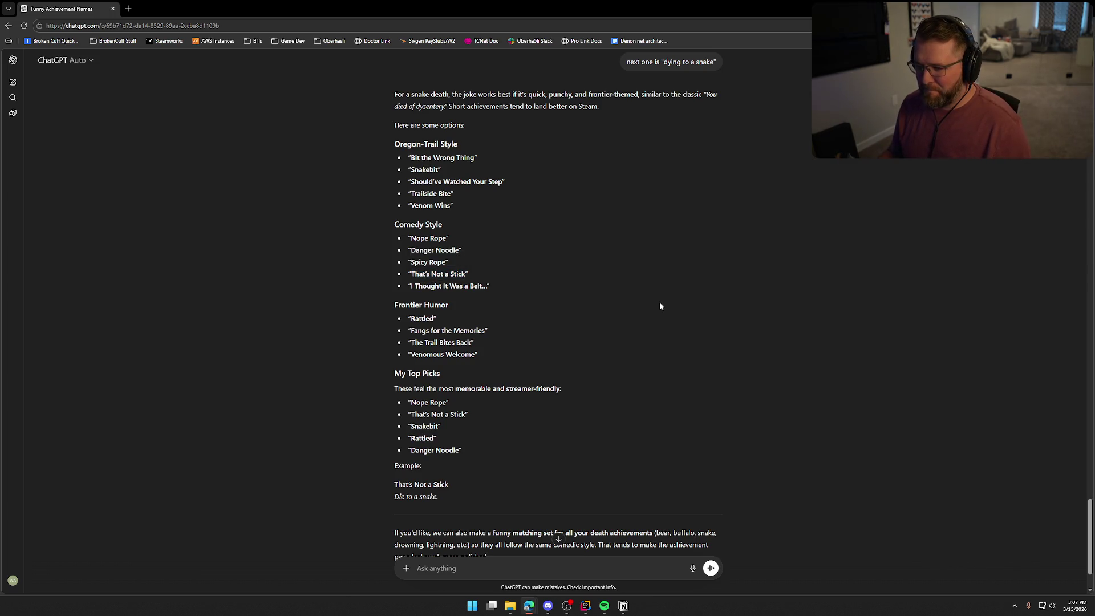
pyautogui.scroll(-2, 659, 306)
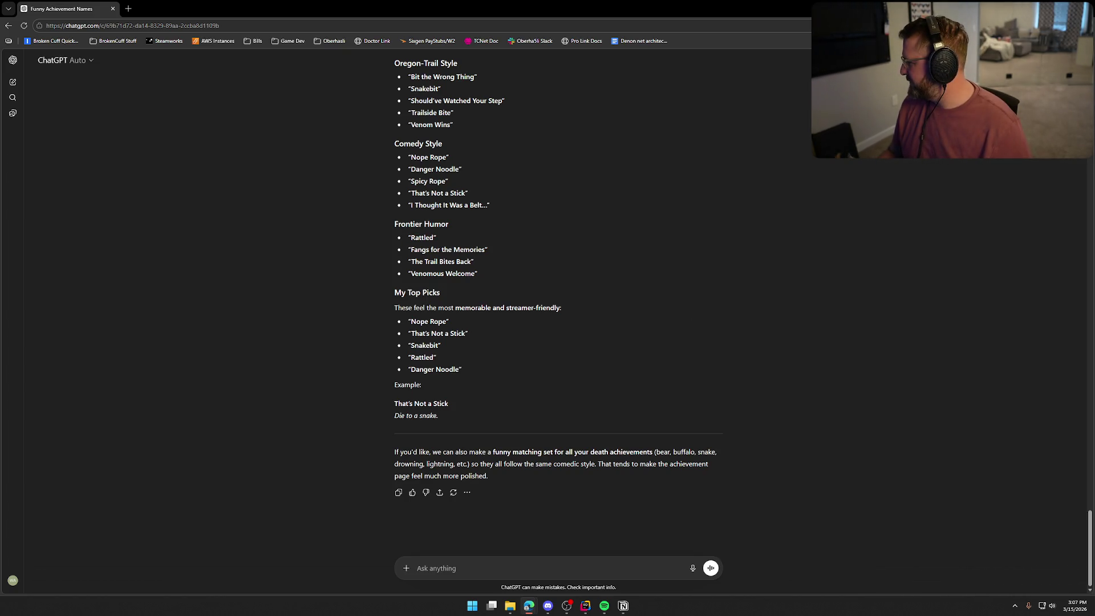
pyautogui.hotkey('alt', 'Tab')
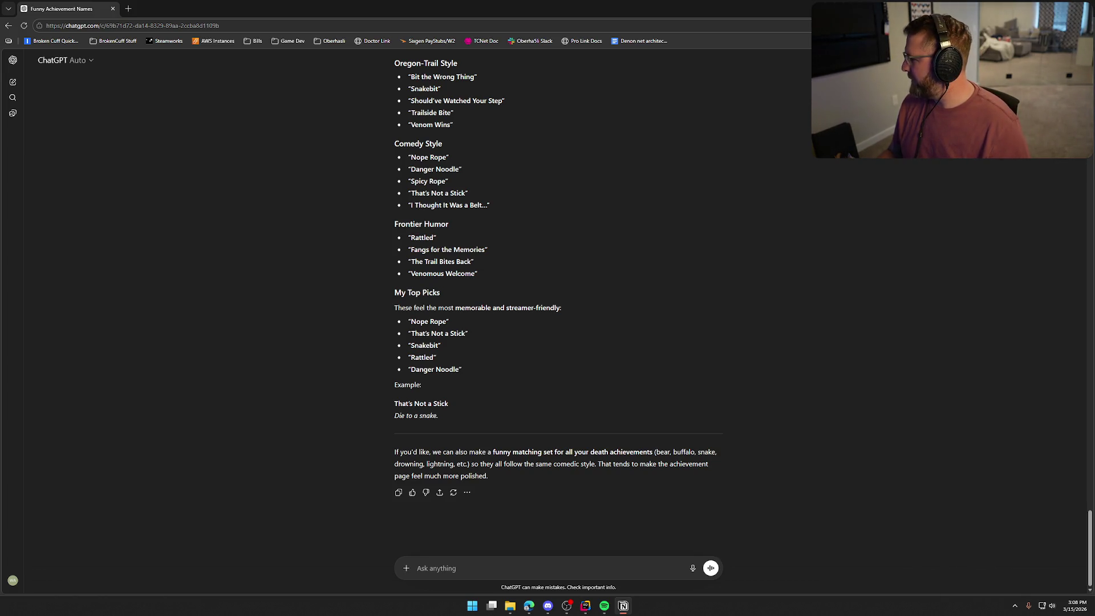
pyautogui.click(539, 559)
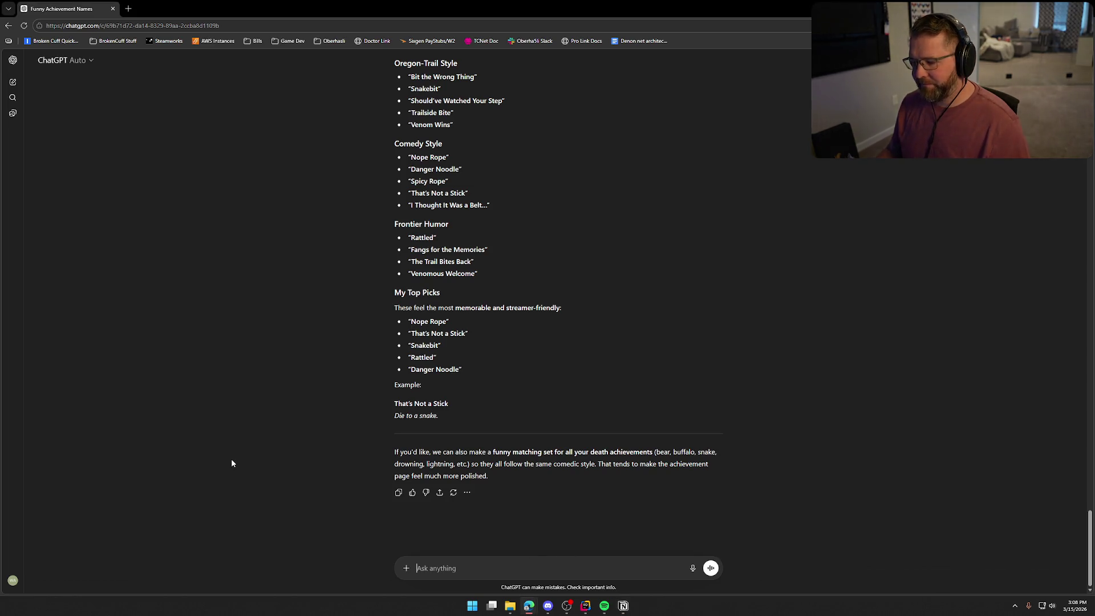
# - Send a request for names for "freezing to death" and look over the reply
pyautogui.write('next one is')
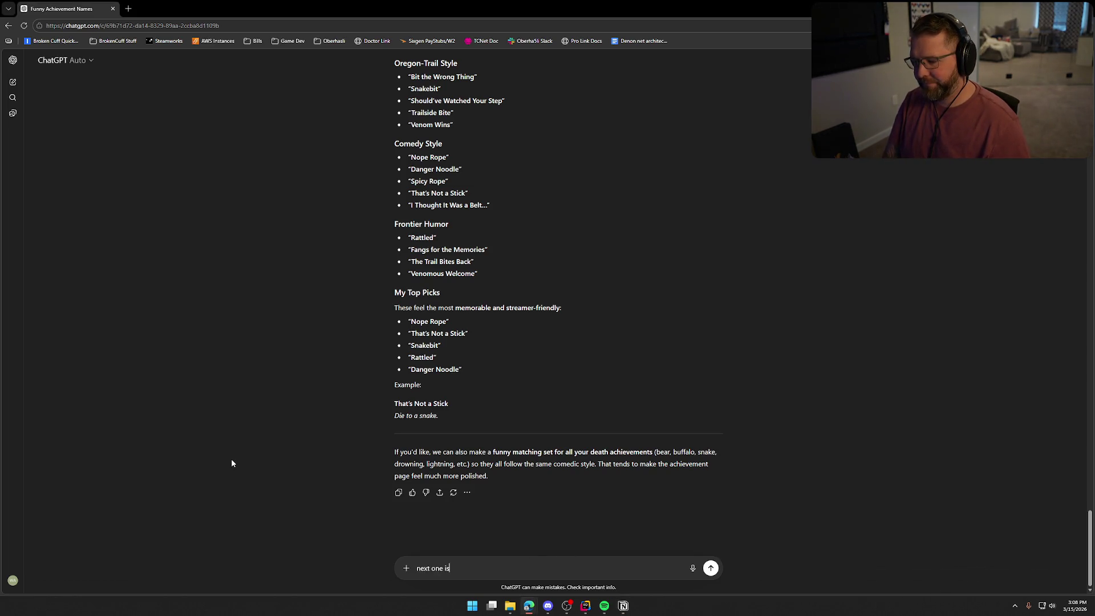
pyautogui.write('for "freezin')
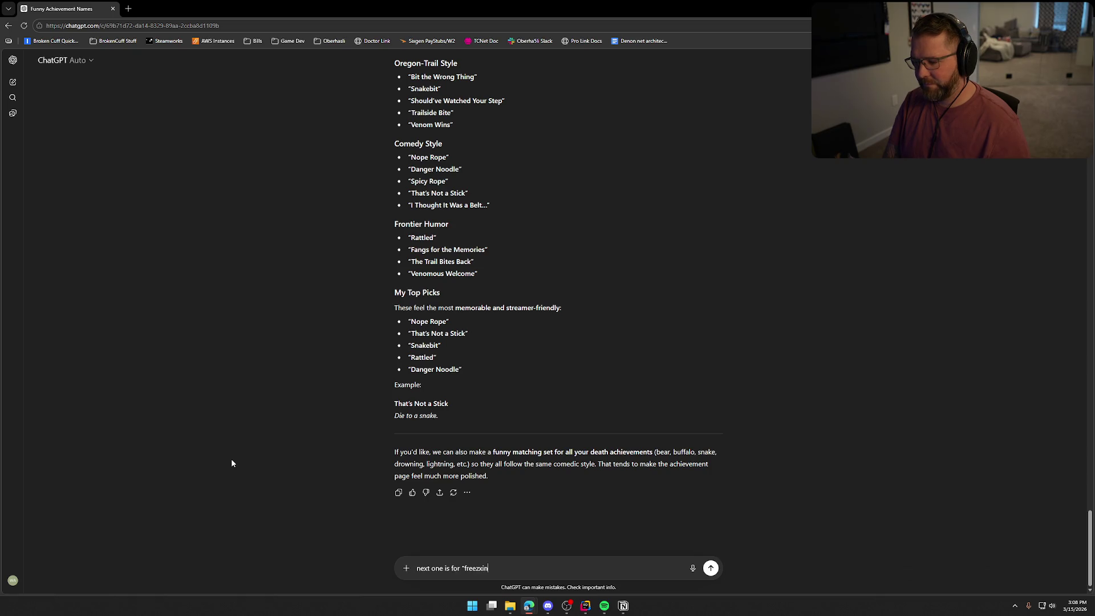
pyautogui.press('BackSpace')
pyautogui.press('BackSpace')
pyautogui.write('ing to death"')
pyautogui.press('Return')
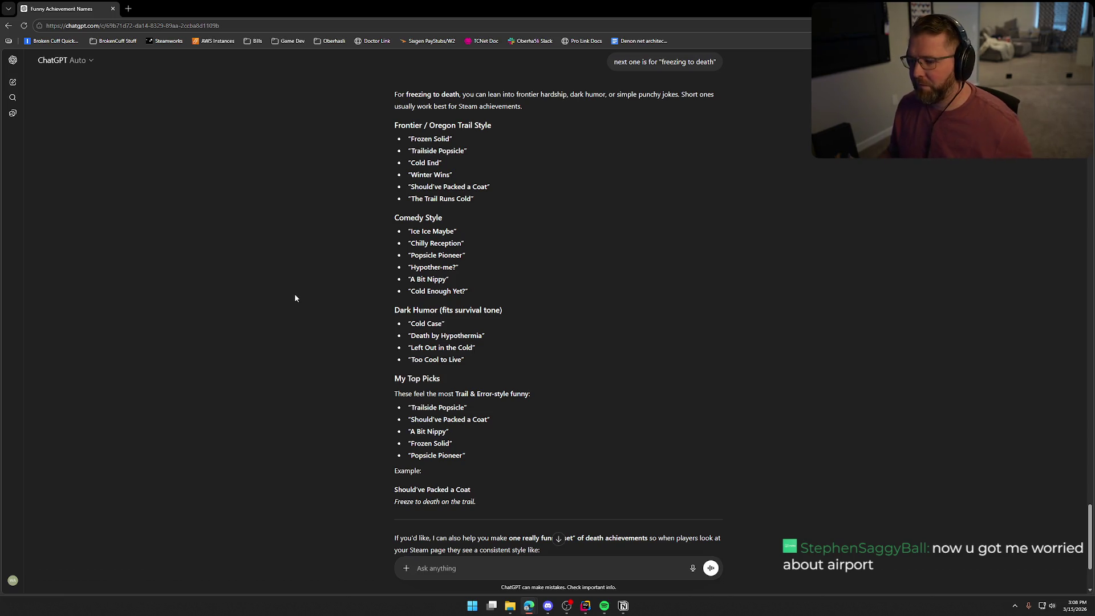
pyautogui.scroll(-2, 296, 297)
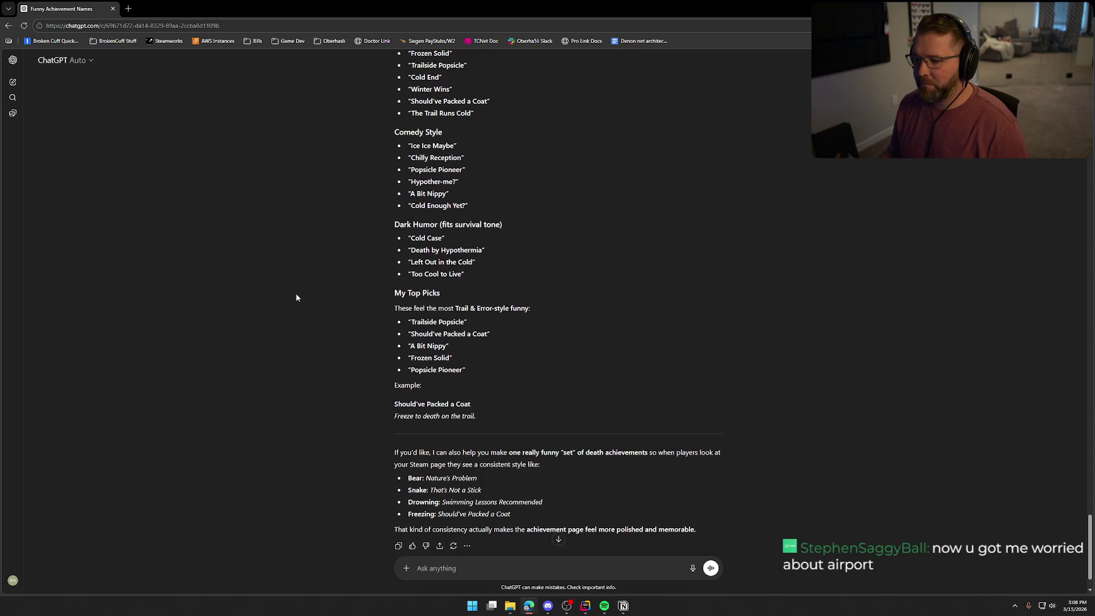
pyautogui.scroll(1, 296, 297)
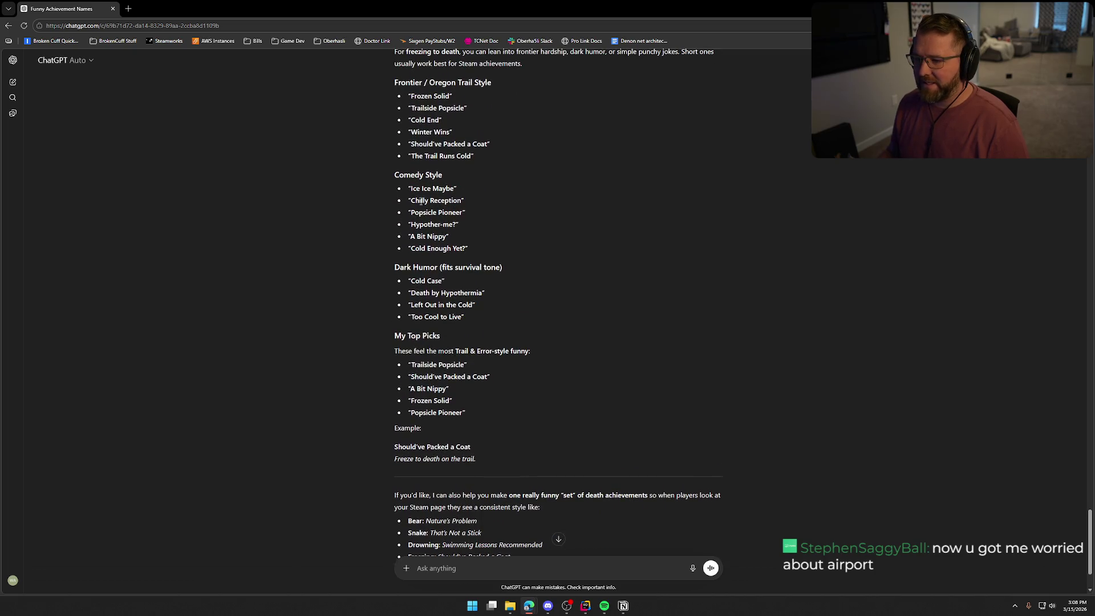
# - Copy 'A Bit Nippy' from the Comedy Style list over to Notion
pyautogui.moveTo(421, 201); pyautogui.dragTo(484, 196)
pyautogui.click(303, 242)
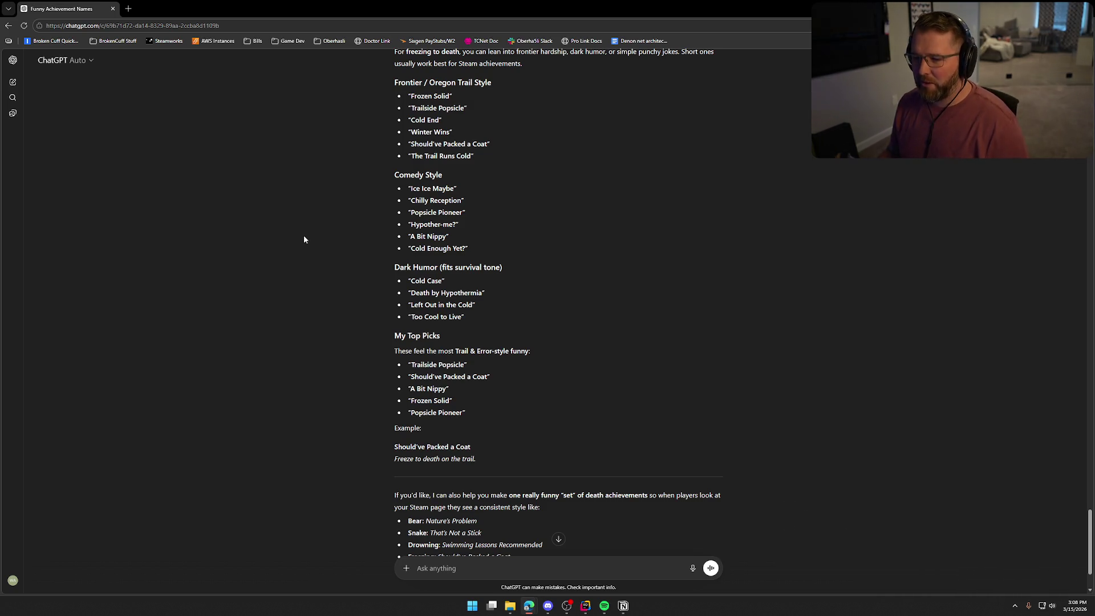
pyautogui.moveTo(415, 236); pyautogui.dragTo(465, 233)
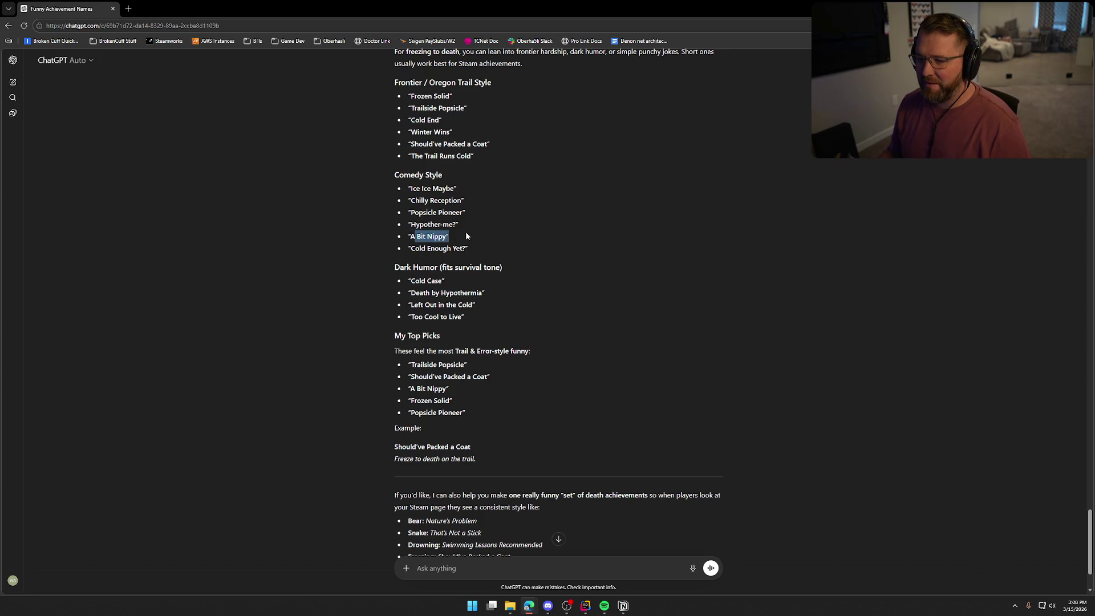
pyautogui.click(268, 226)
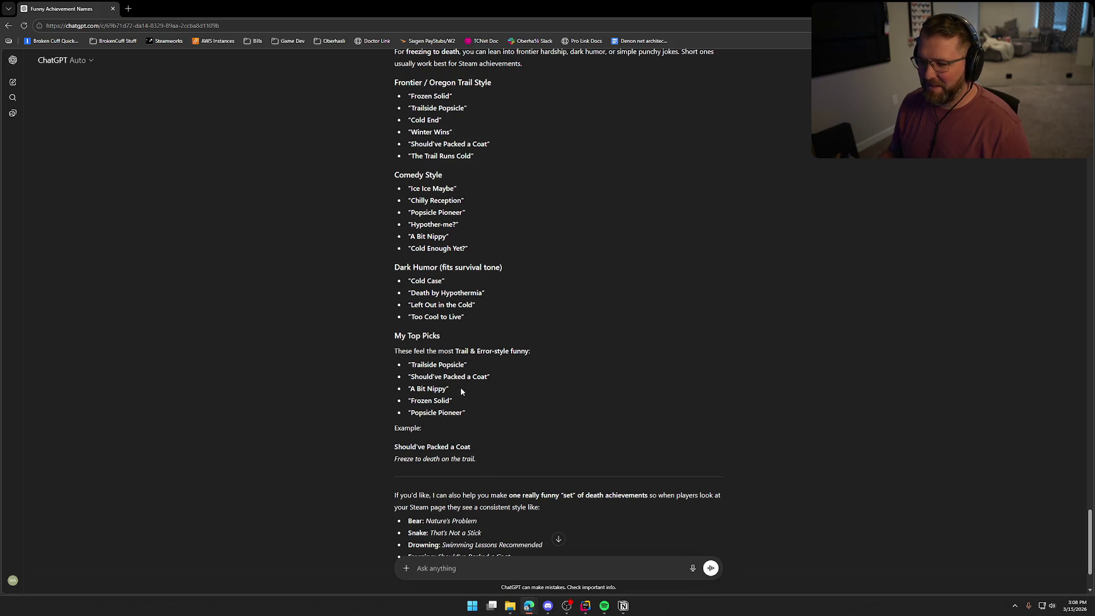
pyautogui.moveTo(411, 236); pyautogui.dragTo(446, 240)
pyautogui.click(787, 283)
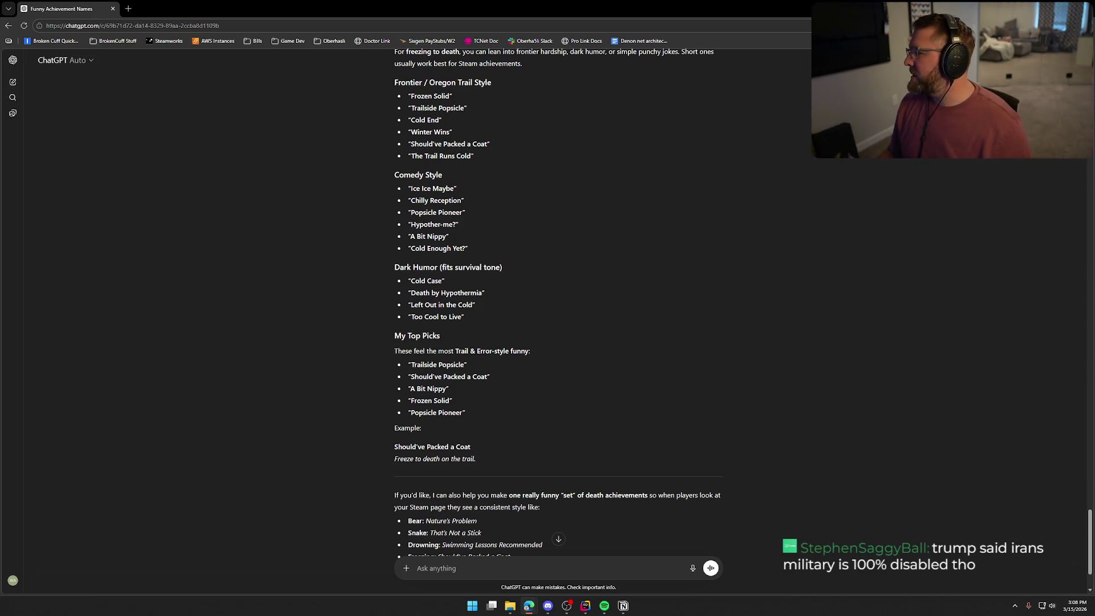
pyautogui.hotkey('alt', 'Tab')
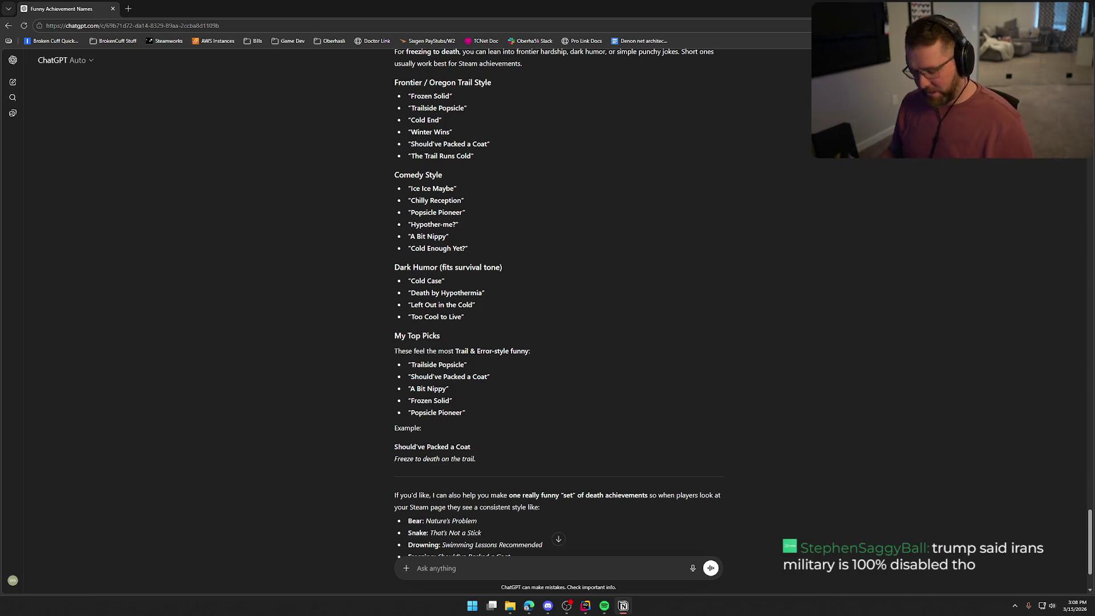
pyautogui.click(854, 337)
pyautogui.scroll(-2, 847, 350)
pyautogui.click(476, 577)
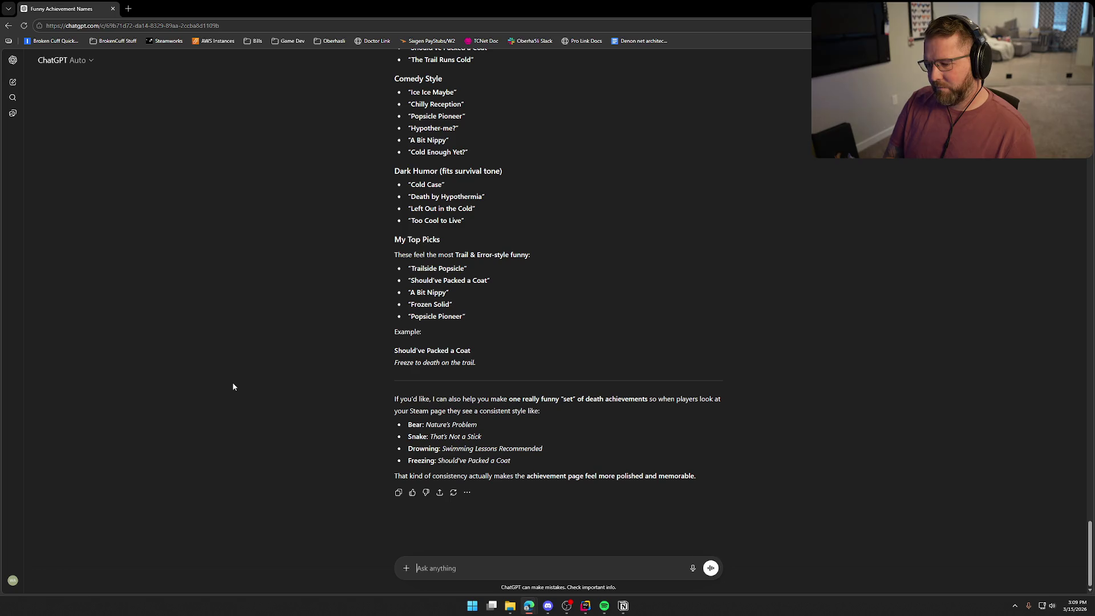
# - Send the request: next one is for "dancing naked around a fire during a blizzard"
pyautogui.write('next one is for "dancin')
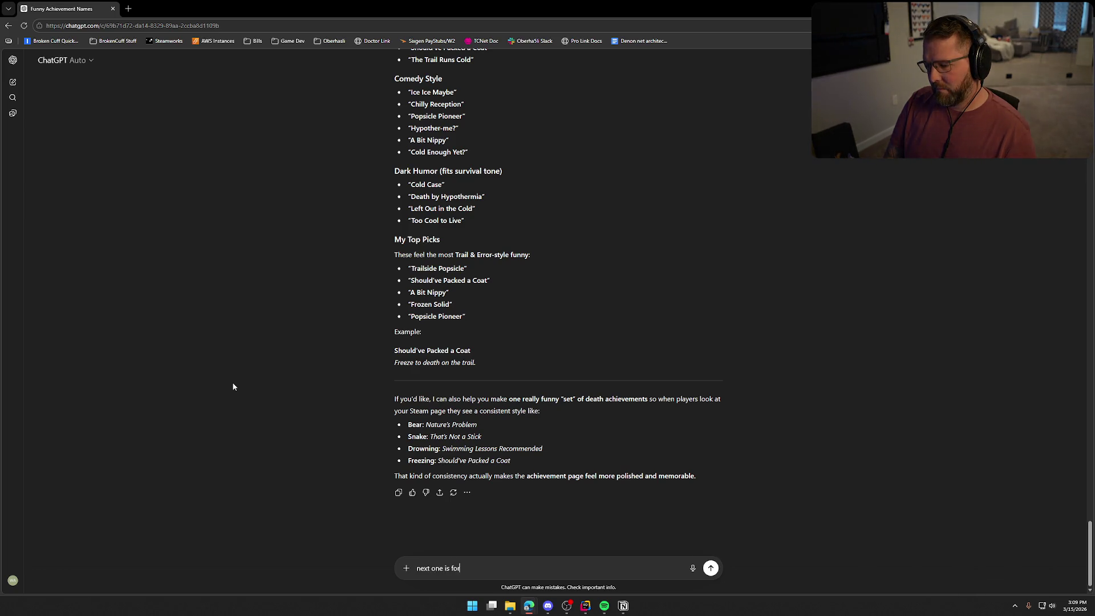
pyautogui.write('g naked around a ')
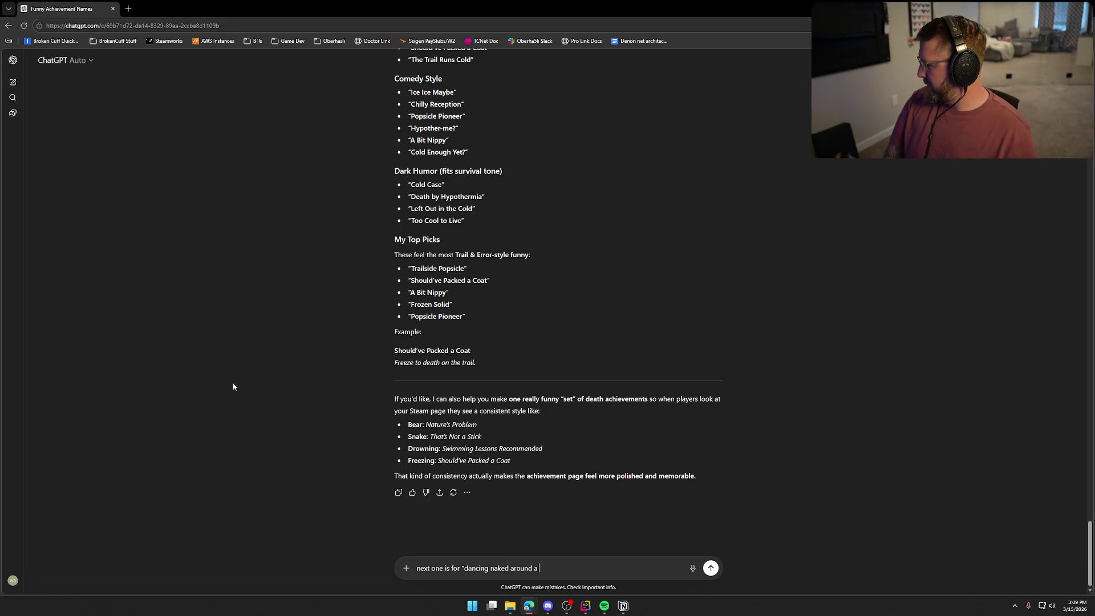
pyautogui.write('fire durin')
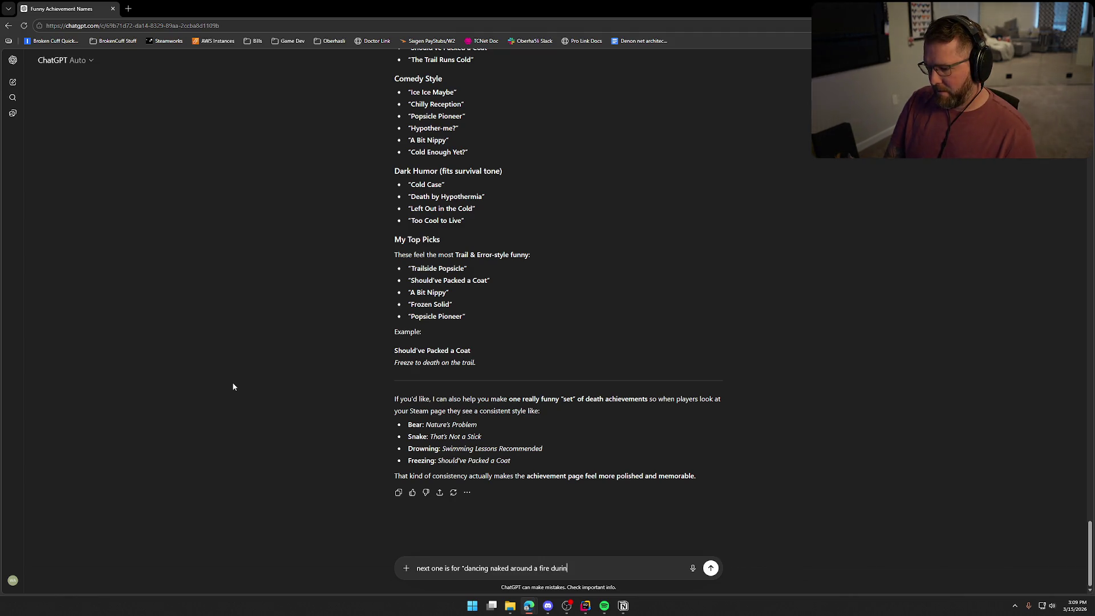
pyautogui.write('g a blizzard')
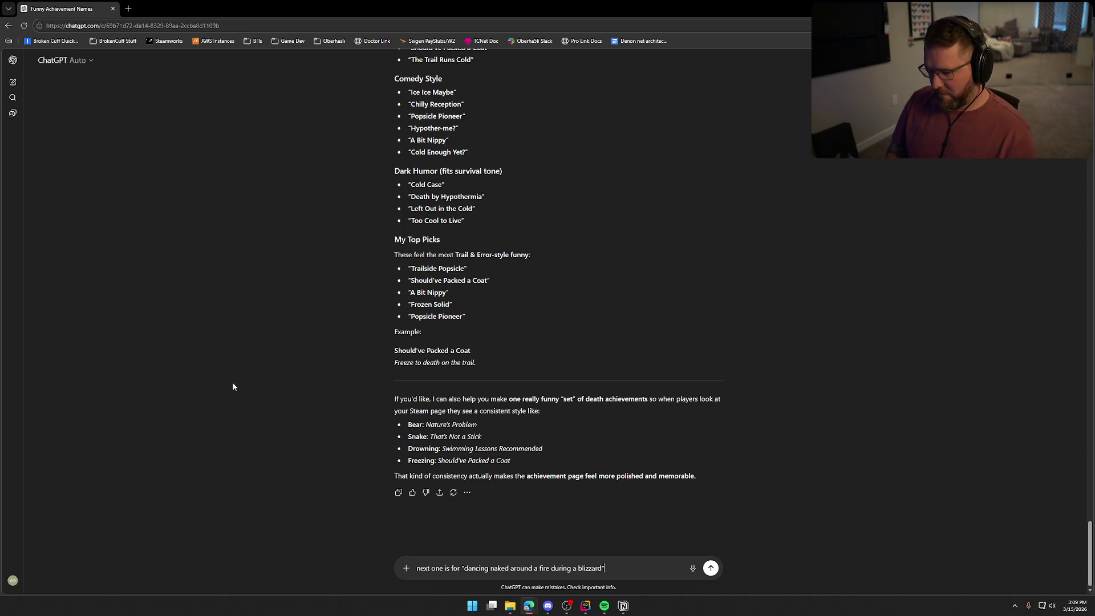
pyautogui.press('Return')
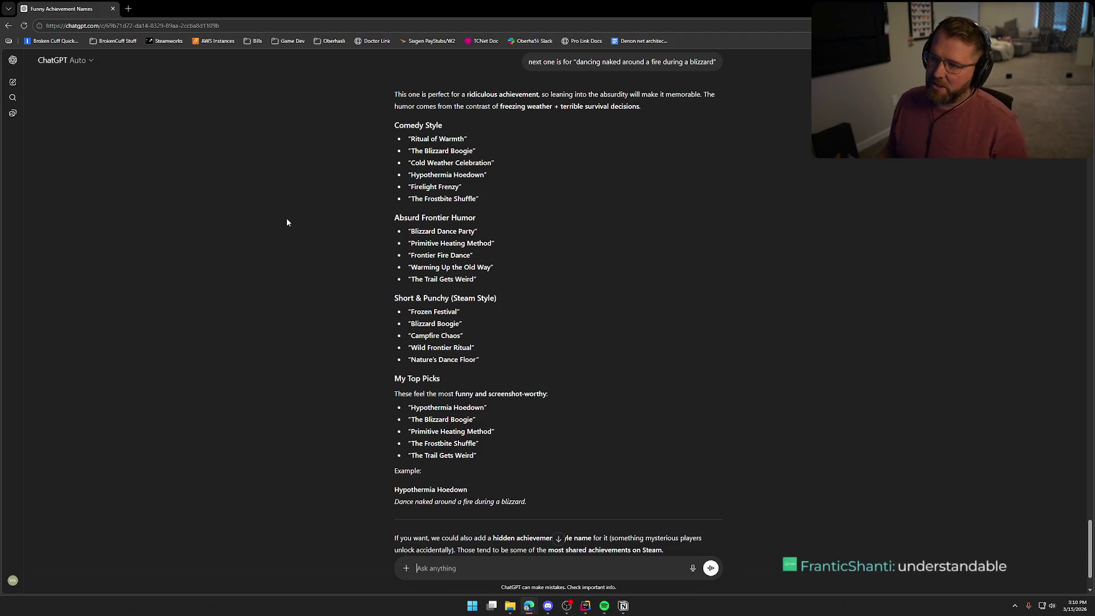
pyautogui.scroll(-1, 326, 251)
pyautogui.scroll(1, 342, 239)
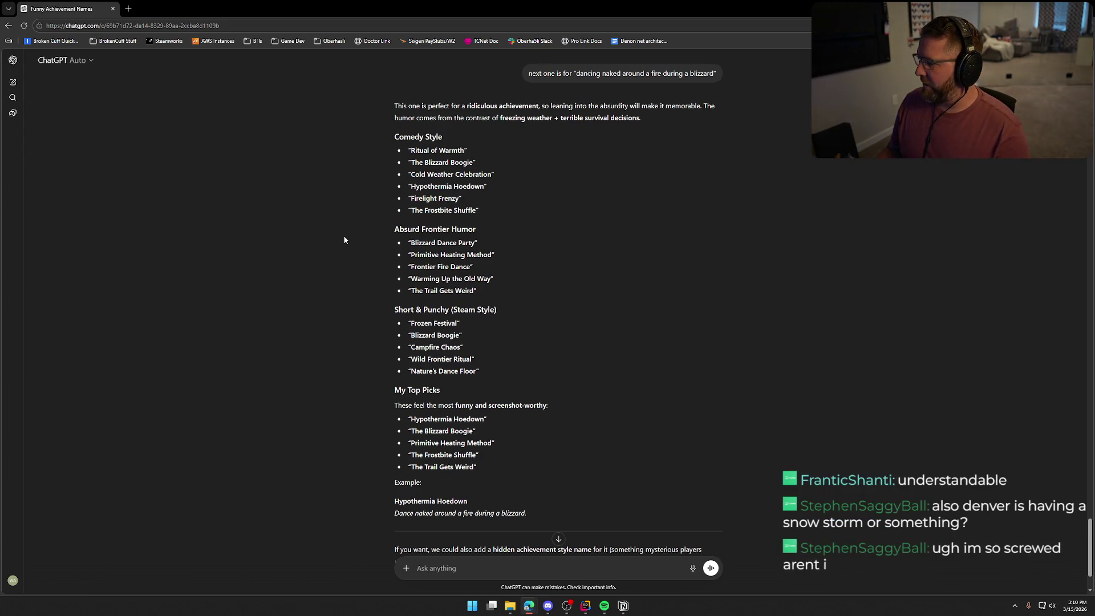
pyautogui.scroll(-1, 312, 316)
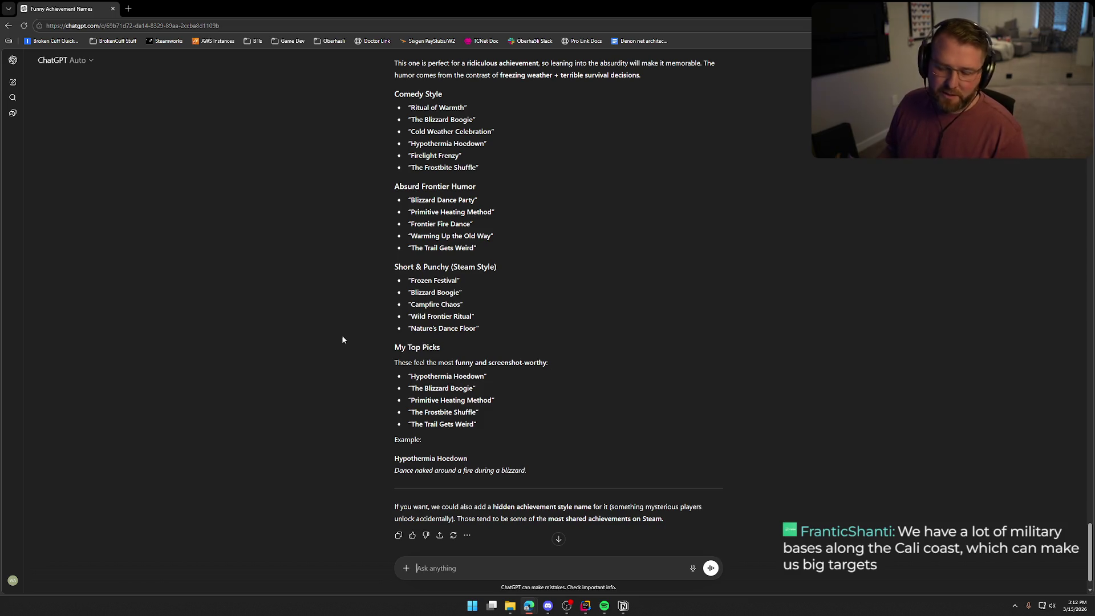
pyautogui.scroll(-1, 344, 333)
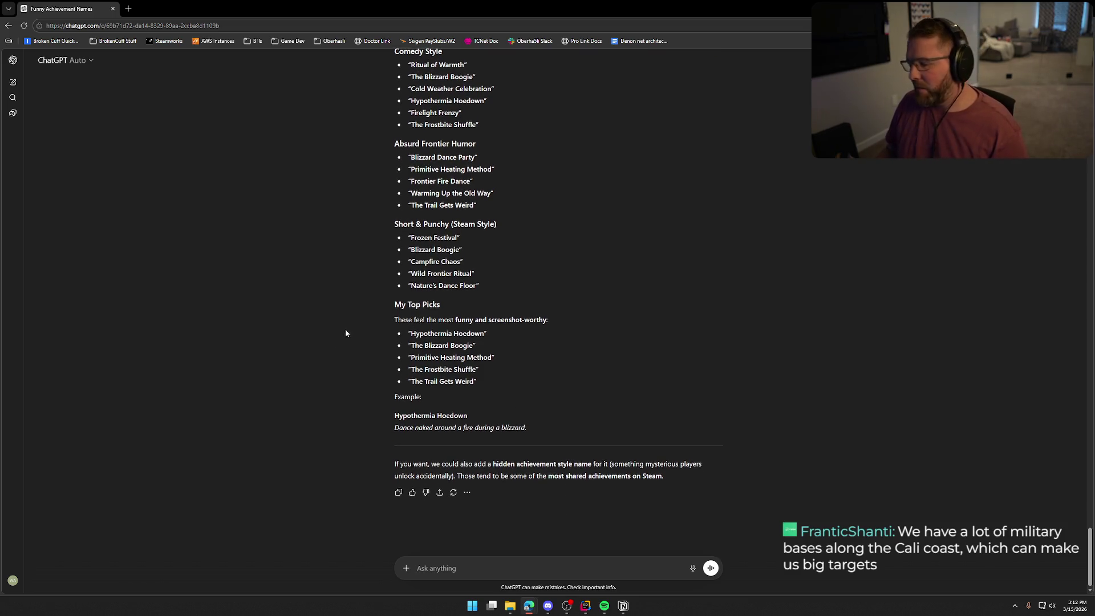
pyautogui.scroll(2, 331, 344)
pyautogui.scroll(-1, 331, 345)
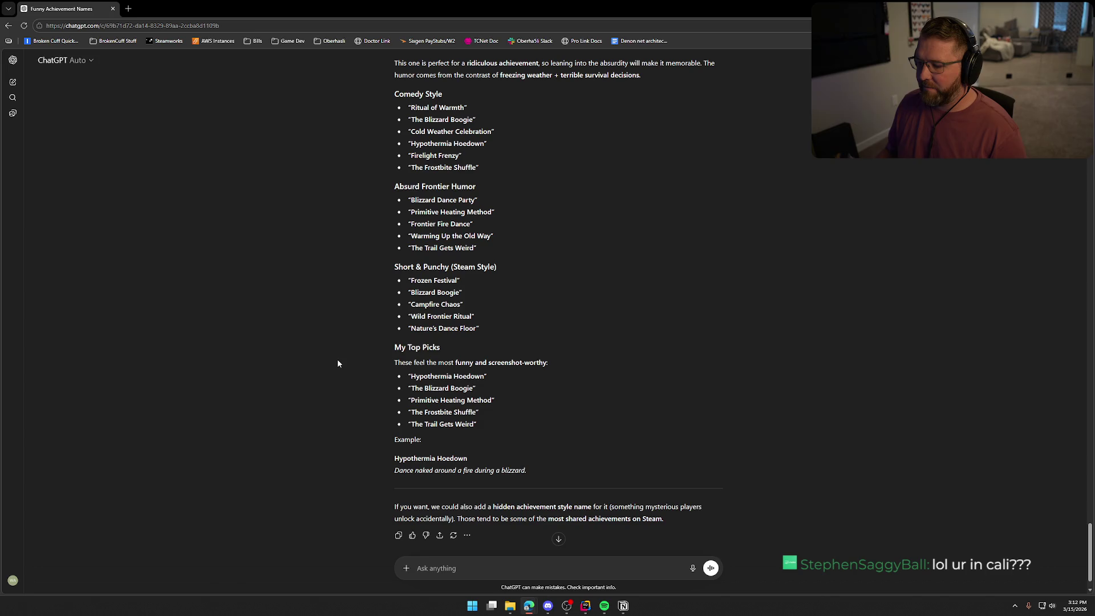
pyautogui.scroll(-1, 337, 364)
pyautogui.scroll(1, 337, 363)
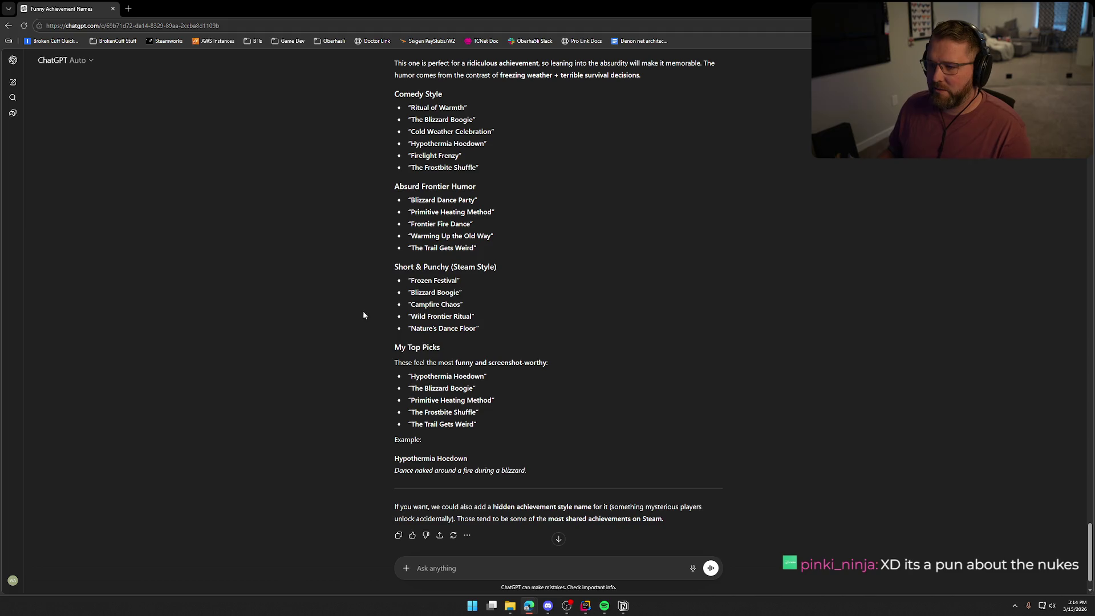
# - Weigh Hypothermia Hoedown and Frontier Fire Dance, then copy 'Primitive Heating Method' for Notion
pyautogui.scroll(1, 344, 379)
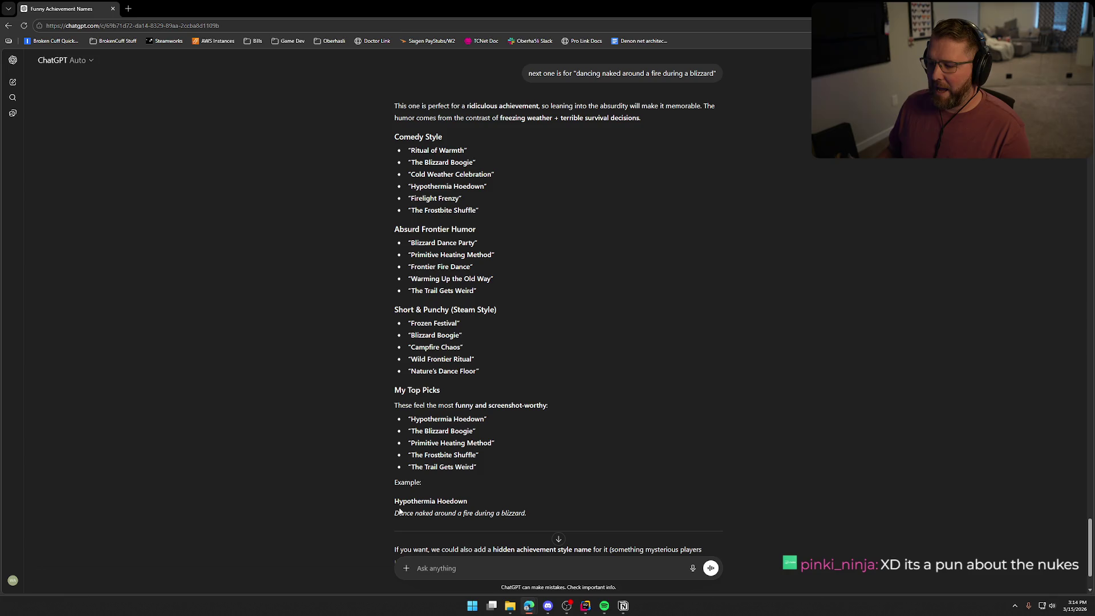
pyautogui.moveTo(395, 502); pyautogui.dragTo(459, 501)
pyautogui.click(316, 359)
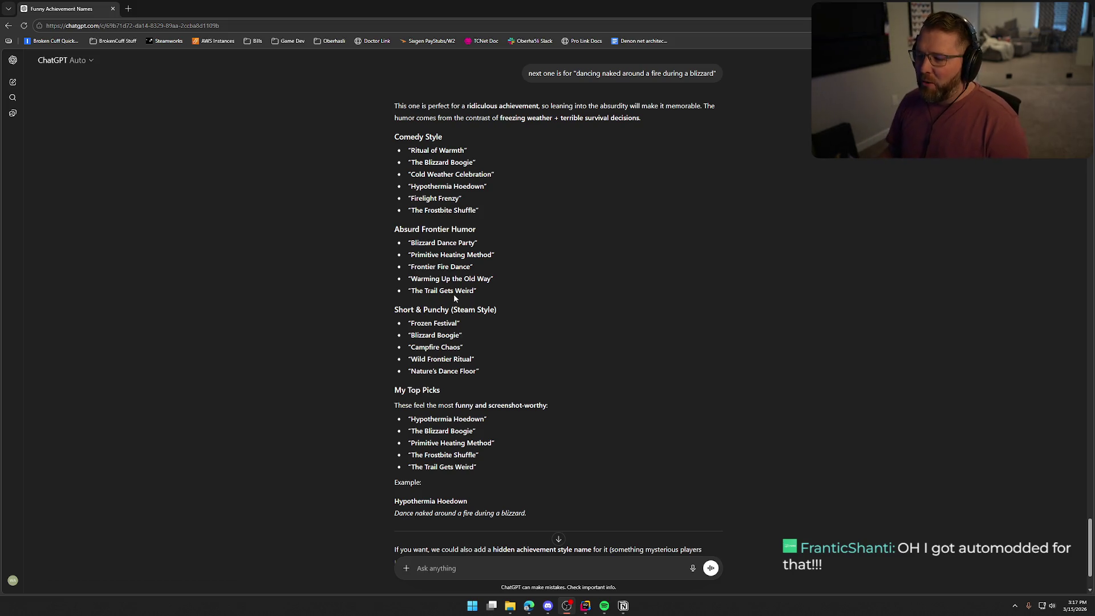
pyautogui.moveTo(411, 266); pyautogui.dragTo(448, 280)
pyautogui.click(300, 289)
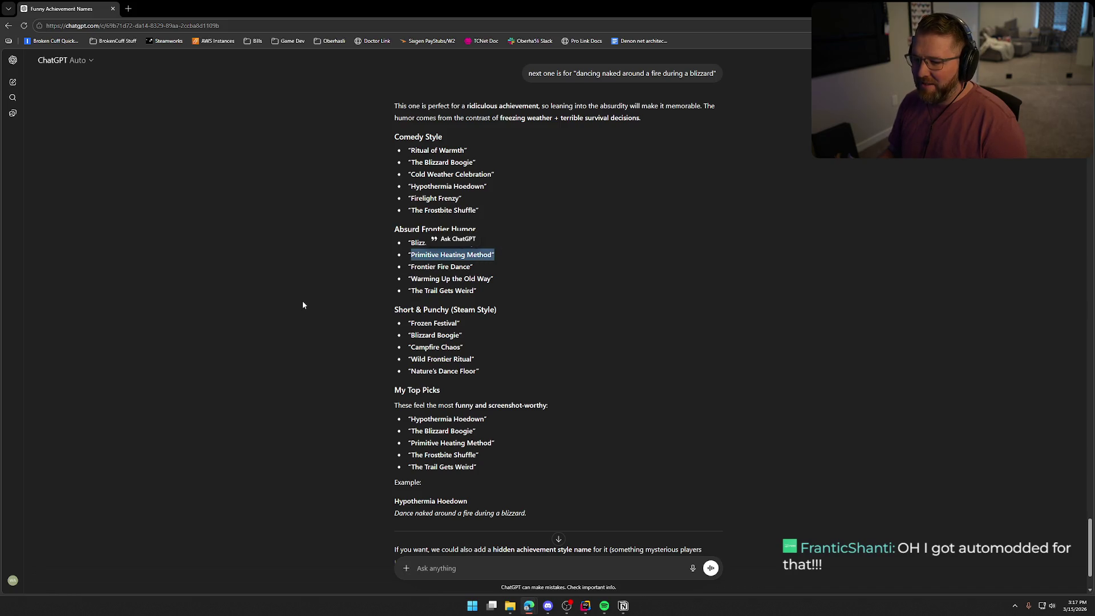
pyautogui.click(303, 304)
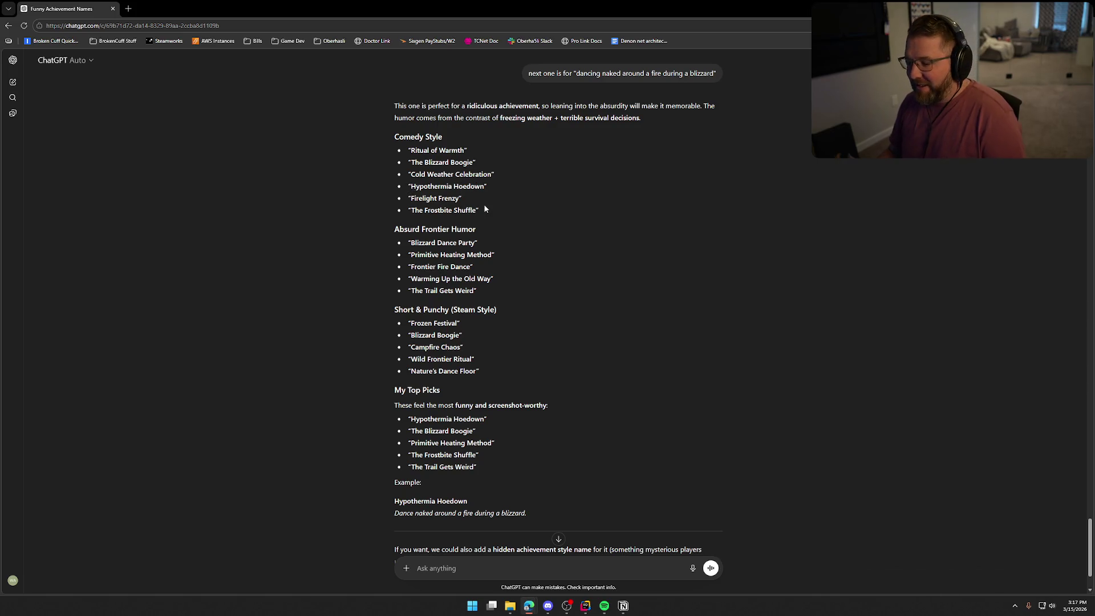
pyautogui.doubleClick(464, 187)
pyautogui.click(322, 289)
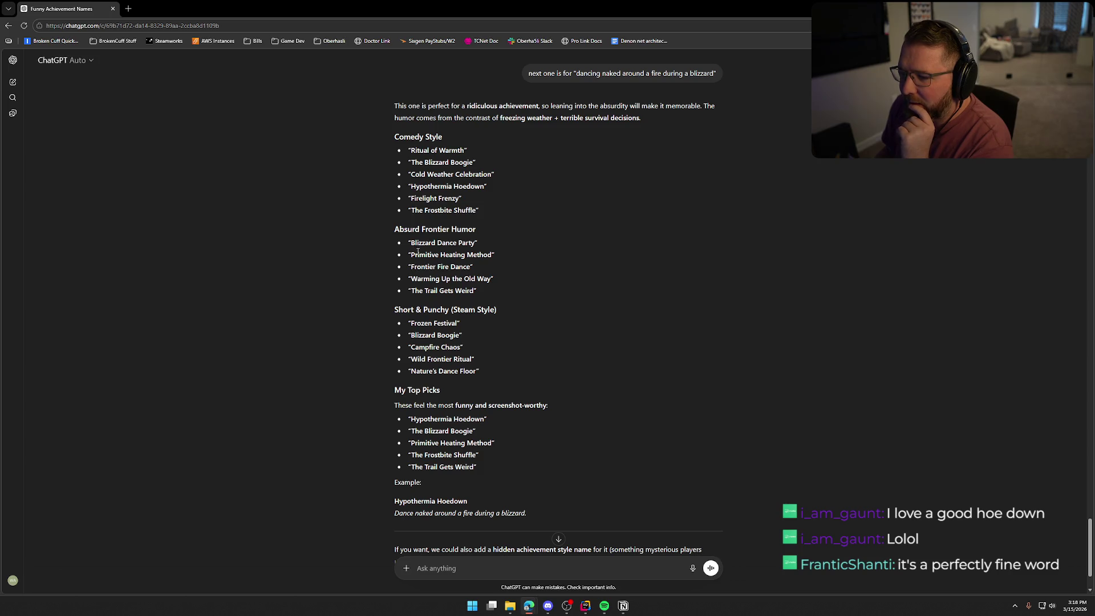
pyautogui.moveTo(411, 257); pyautogui.dragTo(492, 257)
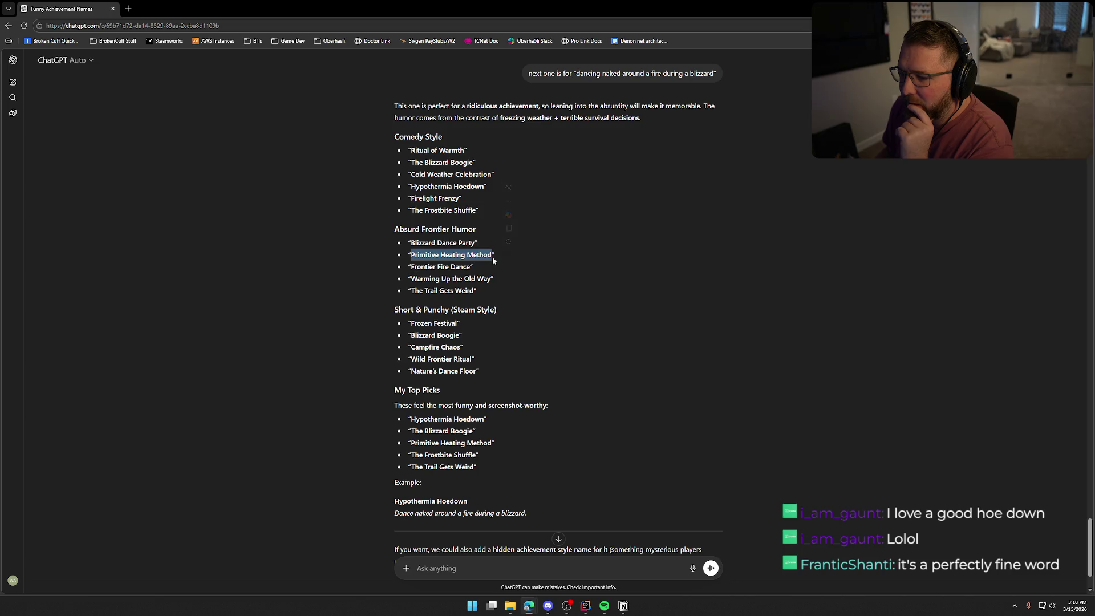
pyautogui.click(542, 310)
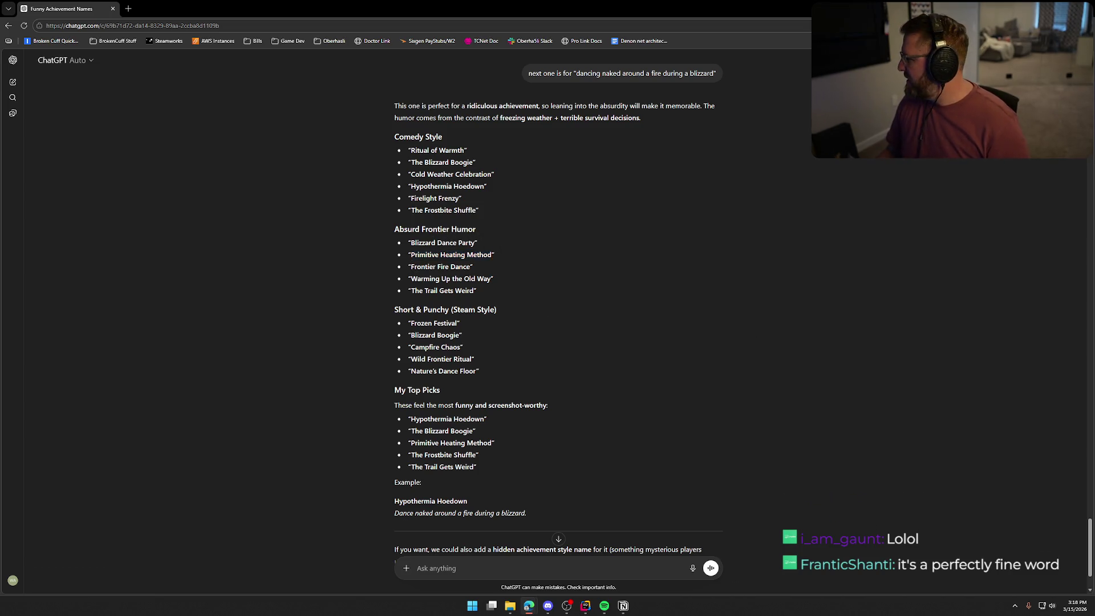
pyautogui.click(623, 605)
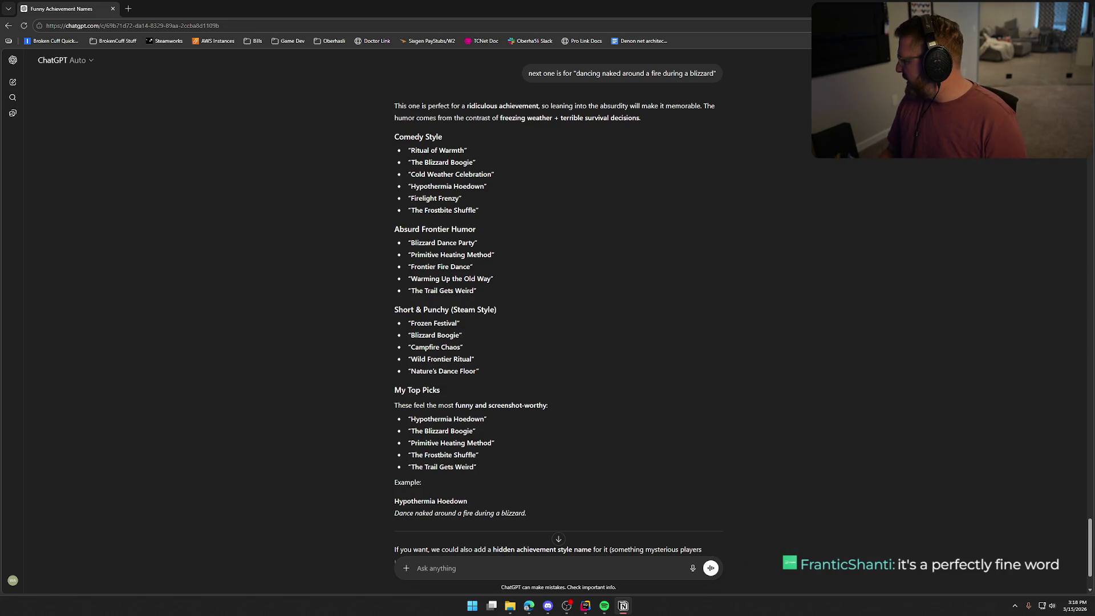
# - Send the request: next one is for "getting hit by lightning while dancing"
pyautogui.click(251, 465)
pyautogui.write('ne')
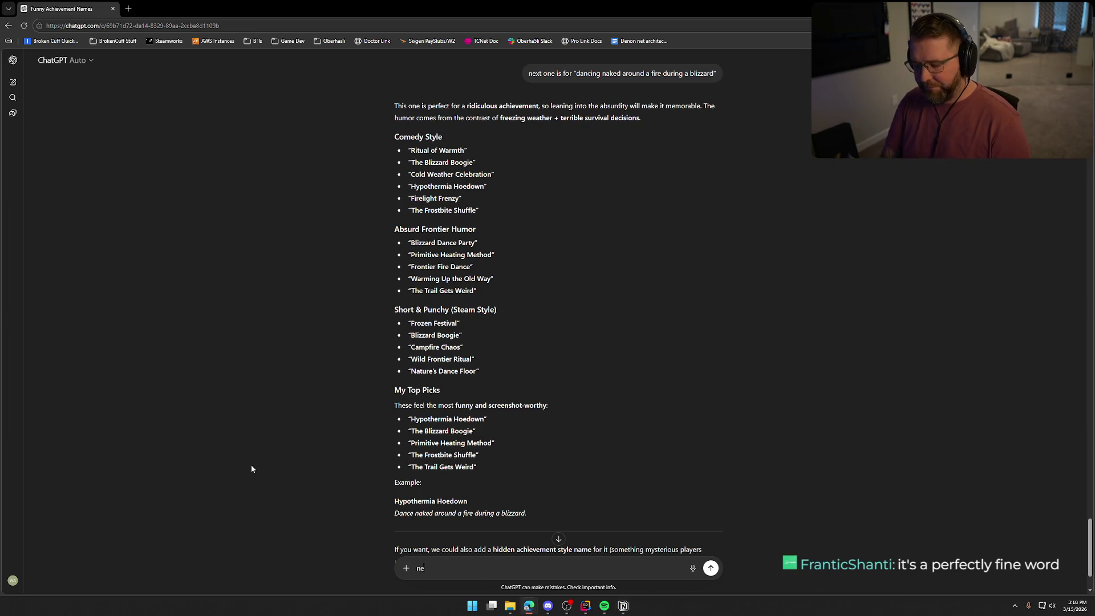
pyautogui.write('xt one is for gett')
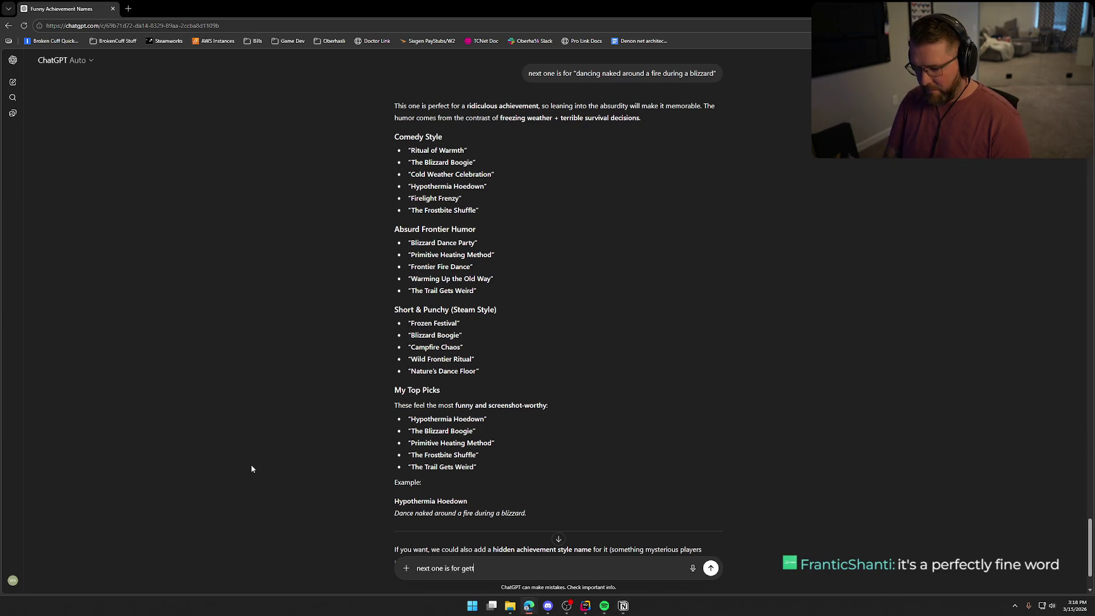
pyautogui.write('ing high')
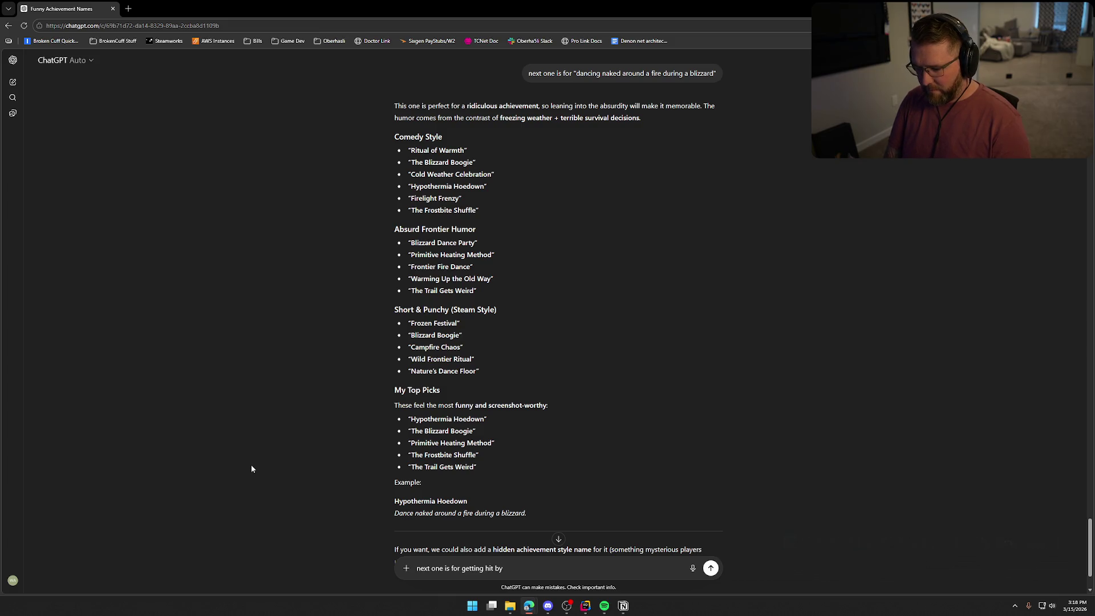
pyautogui.press('BackSpace')
pyautogui.press('BackSpace')
pyautogui.press('BackSpace')
pyautogui.press('BackSpace')
pyautogui.press('BackSpace')
pyautogui.press('BackSpace')
pyautogui.write('"get')
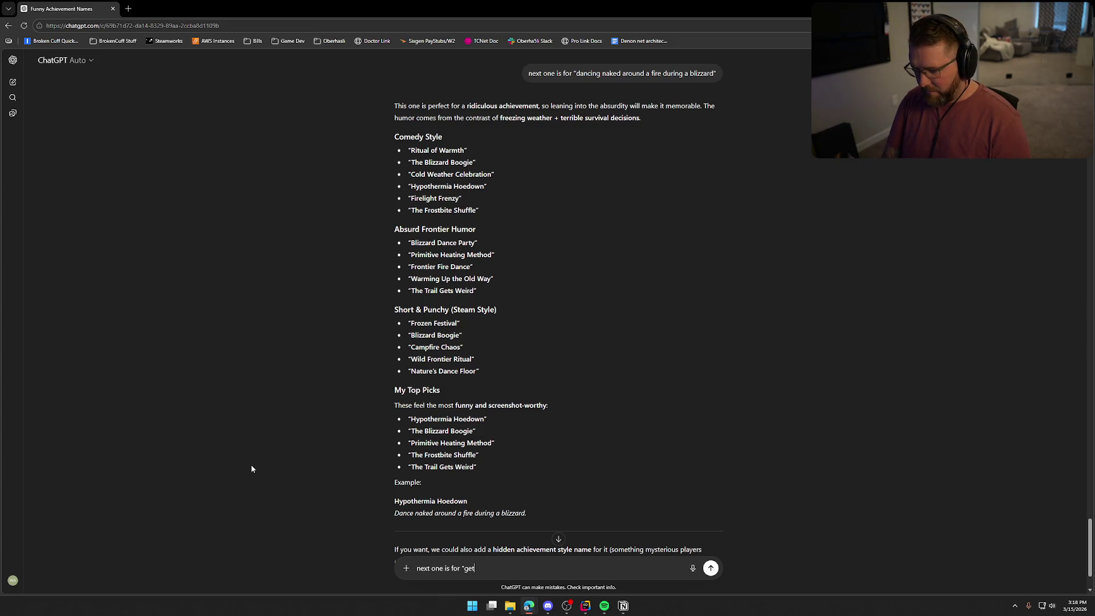
pyautogui.write('ting hit by light')
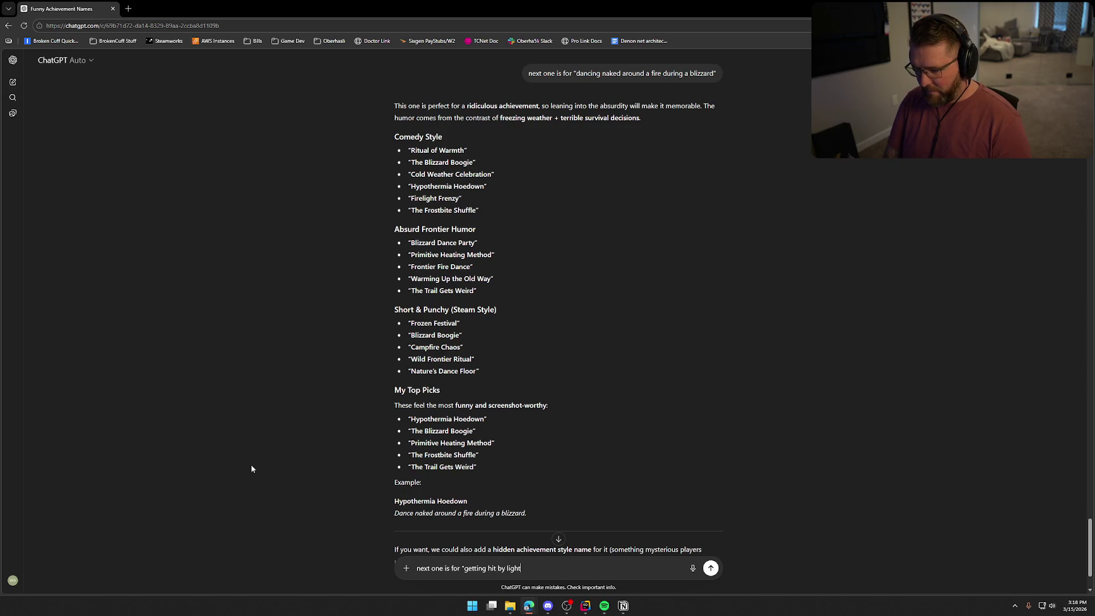
pyautogui.write('ning while dancing')
pyautogui.write('"')
pyautogui.press('Return')
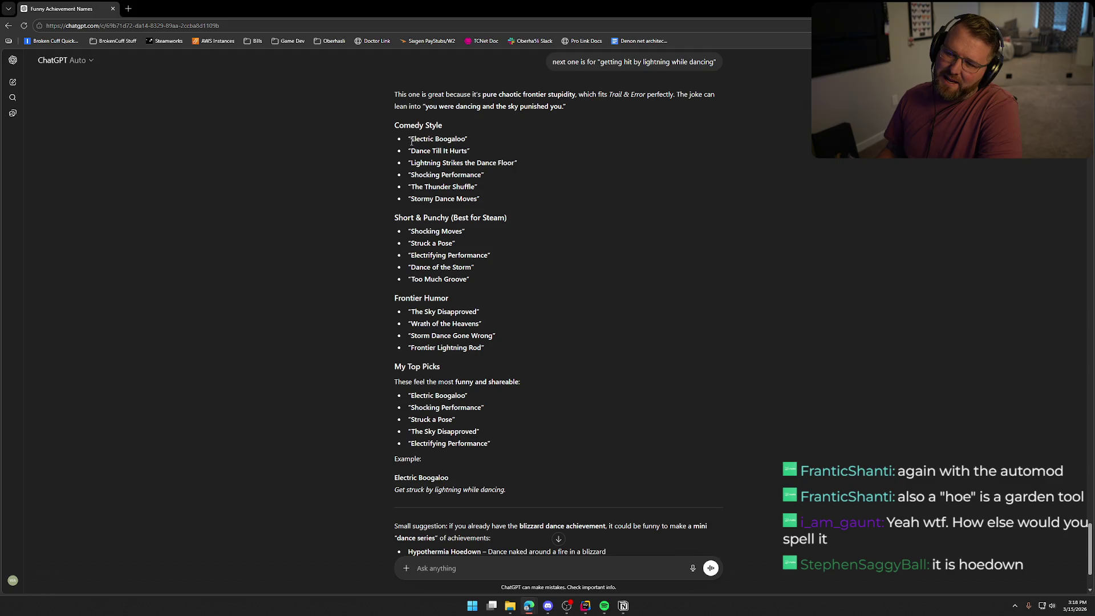
pyautogui.moveTo(411, 140); pyautogui.dragTo(465, 139)
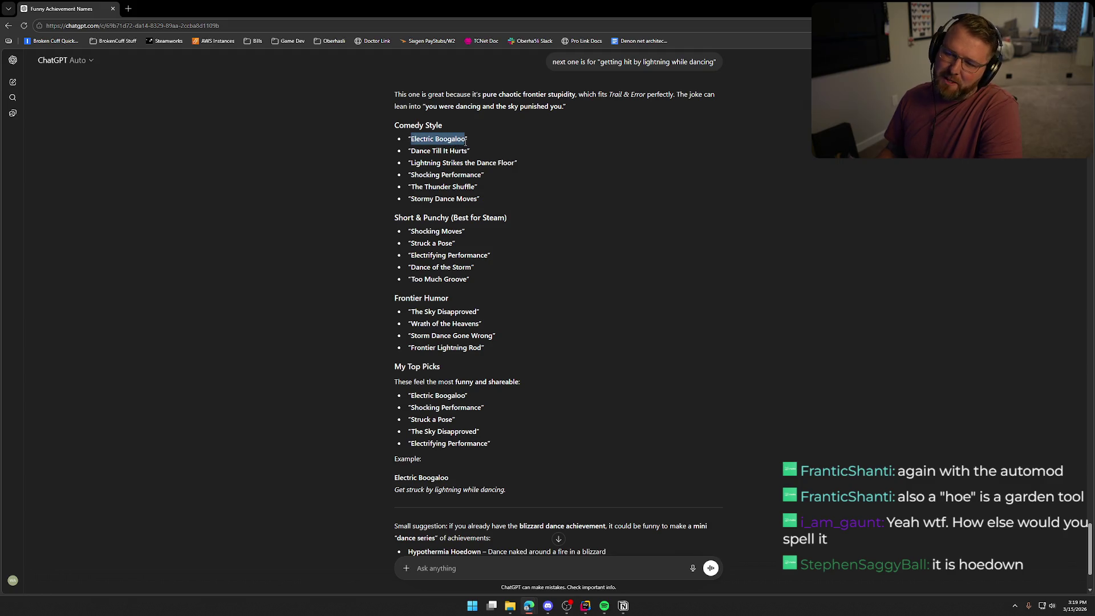
pyautogui.click(335, 165)
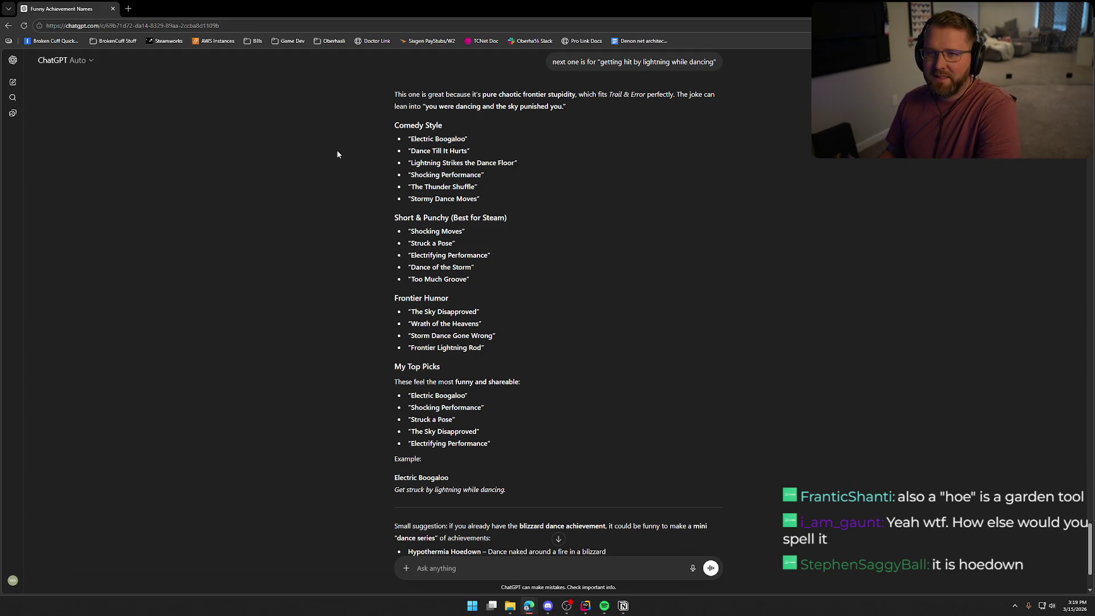
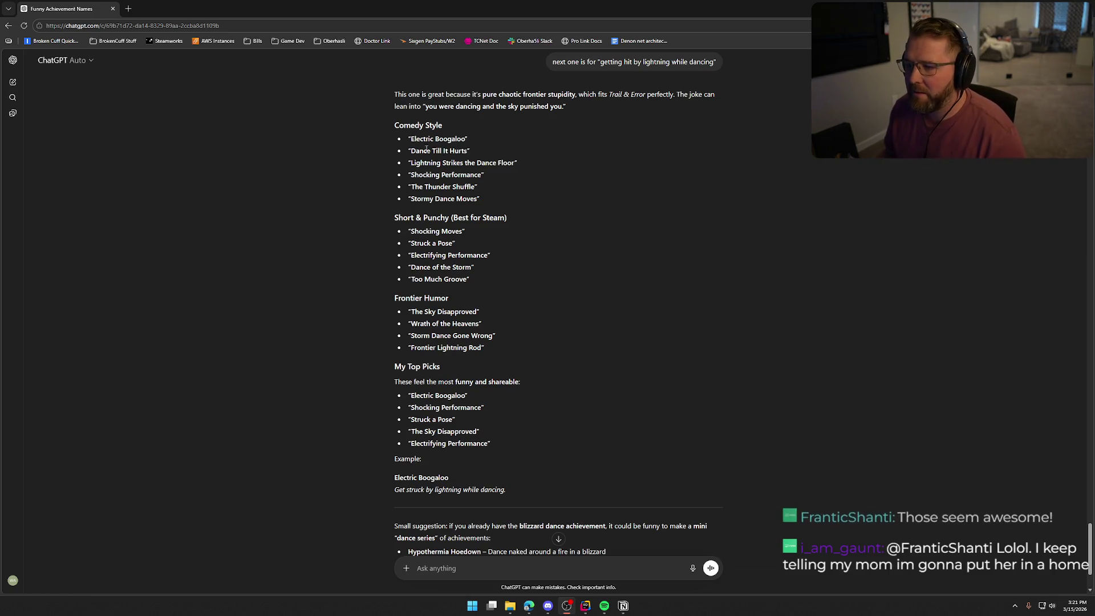
# - Copy 'Electric Boogaloo', then ask ChatGPT for names for reaching the plains trading post solo
pyautogui.moveTo(409, 139); pyautogui.dragTo(465, 139)
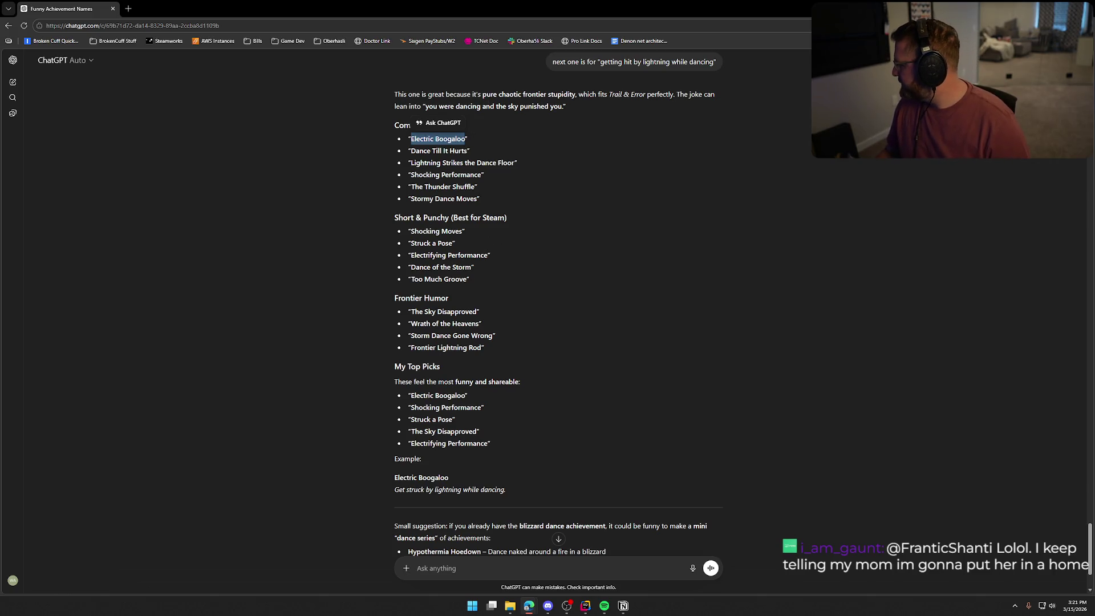
pyautogui.hotkey('alt', 'Tab')
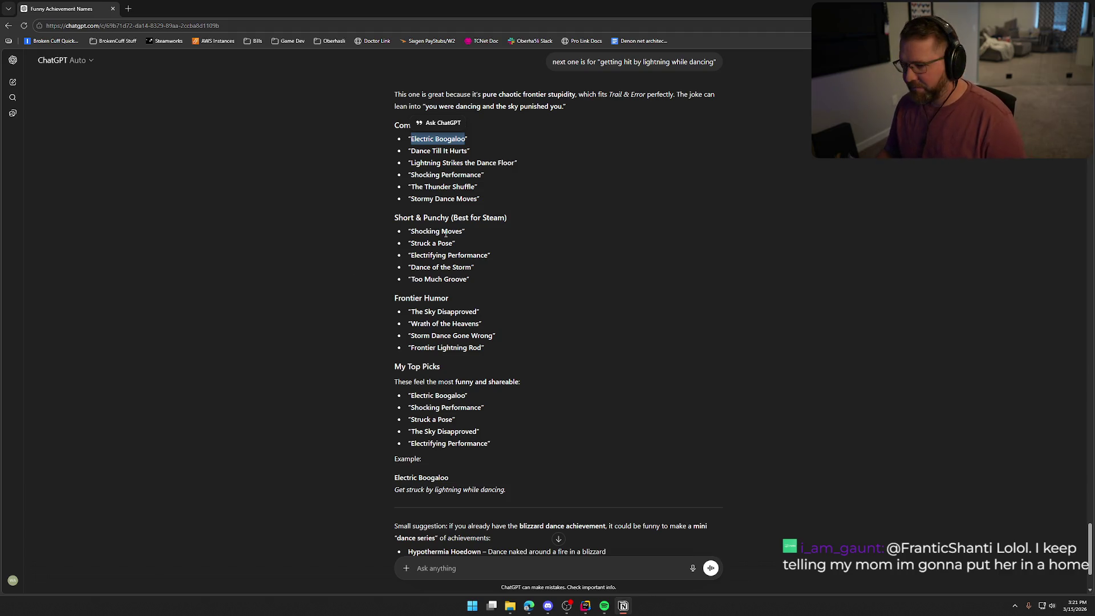
pyautogui.click(659, 349)
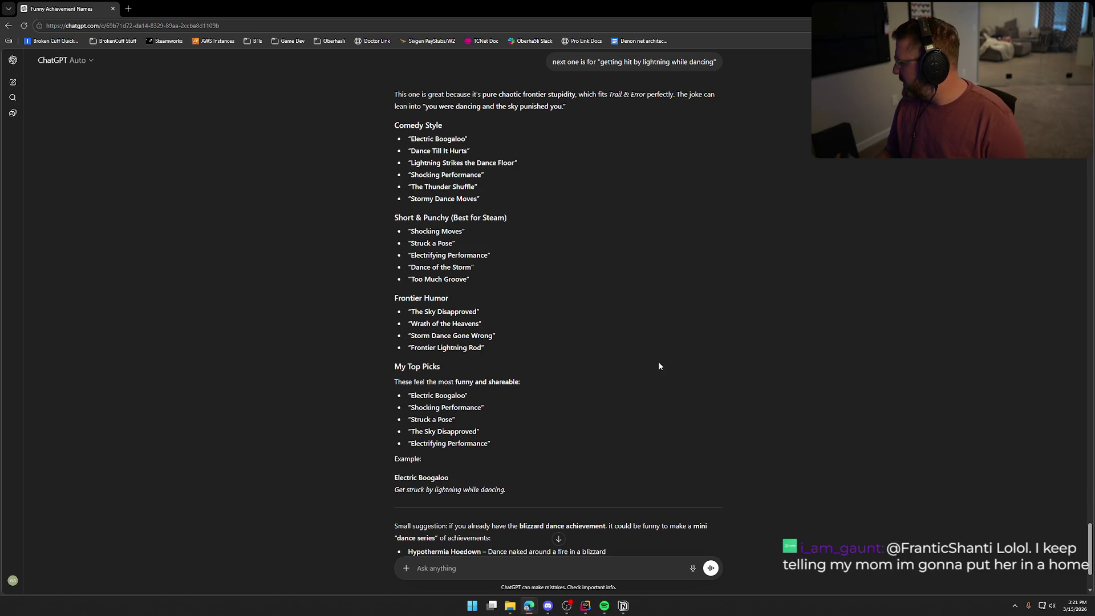
pyautogui.write('ne')
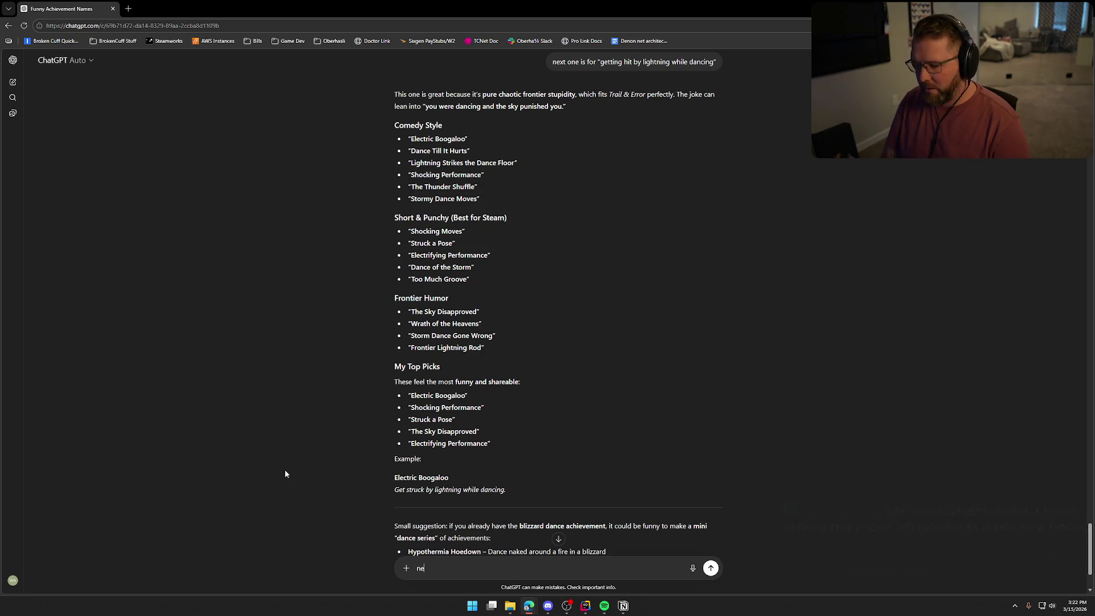
pyautogui.write('xt one is fofr')
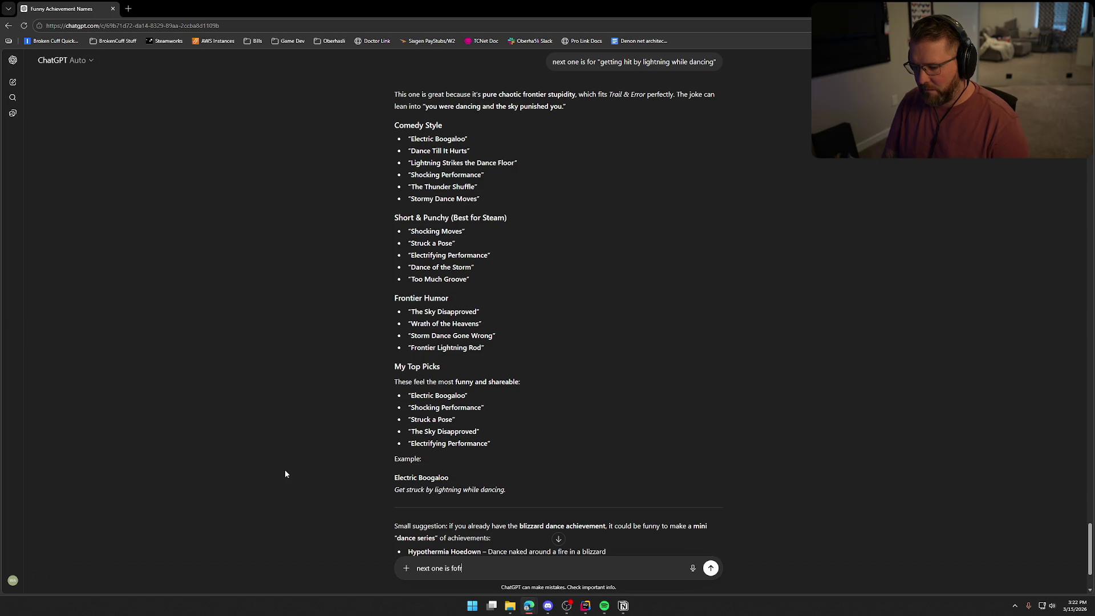
pyautogui.press('BackSpace')
pyautogui.press('BackSpace')
pyautogui.write('r reaching the ')
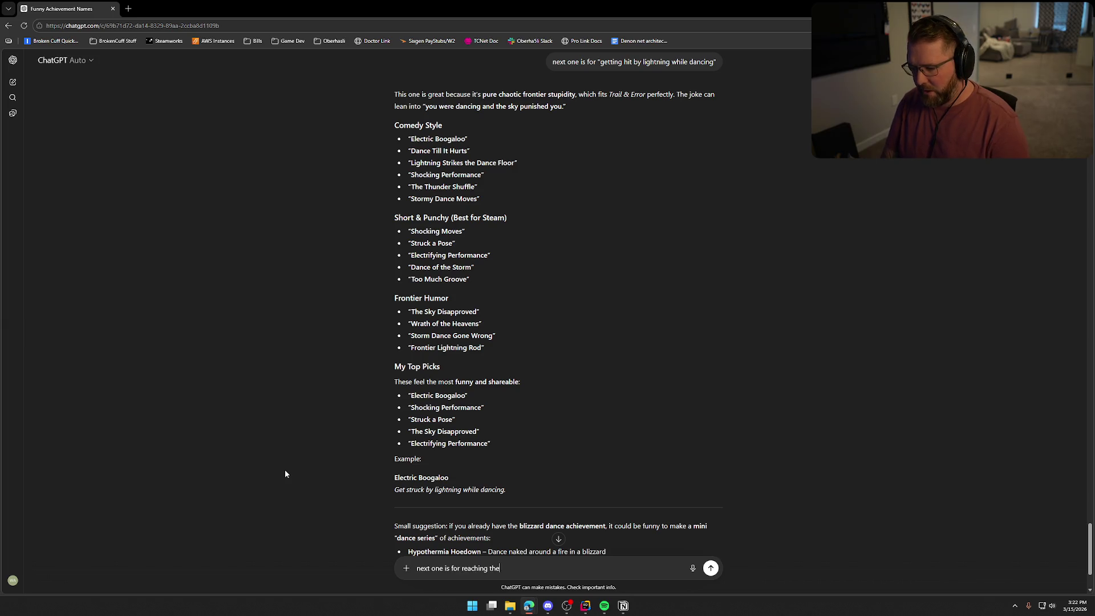
pyautogui.write('plain')
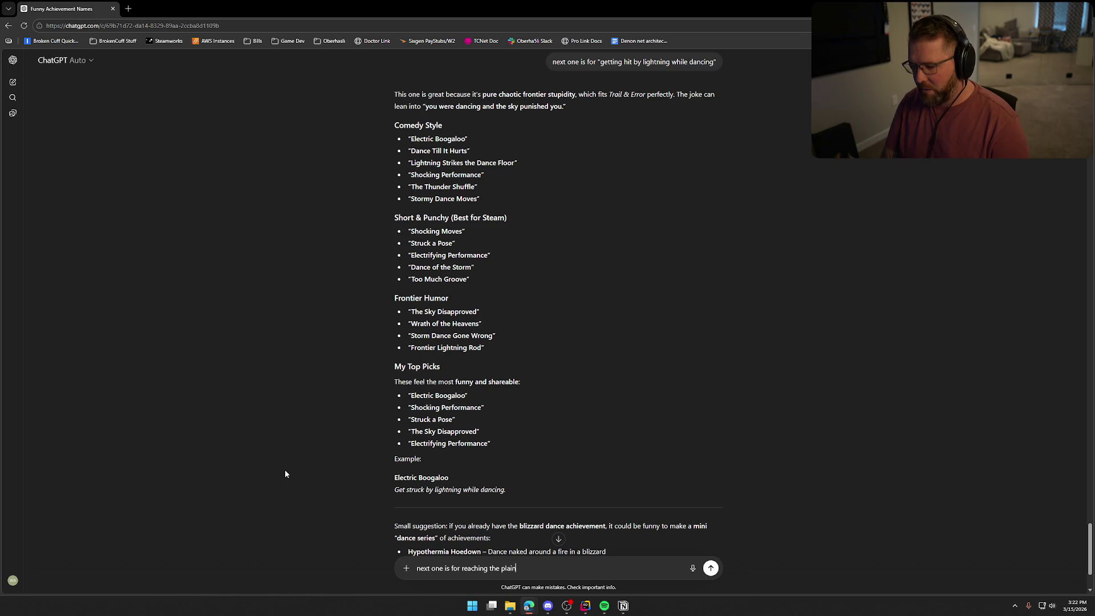
pyautogui.write('s trading po')
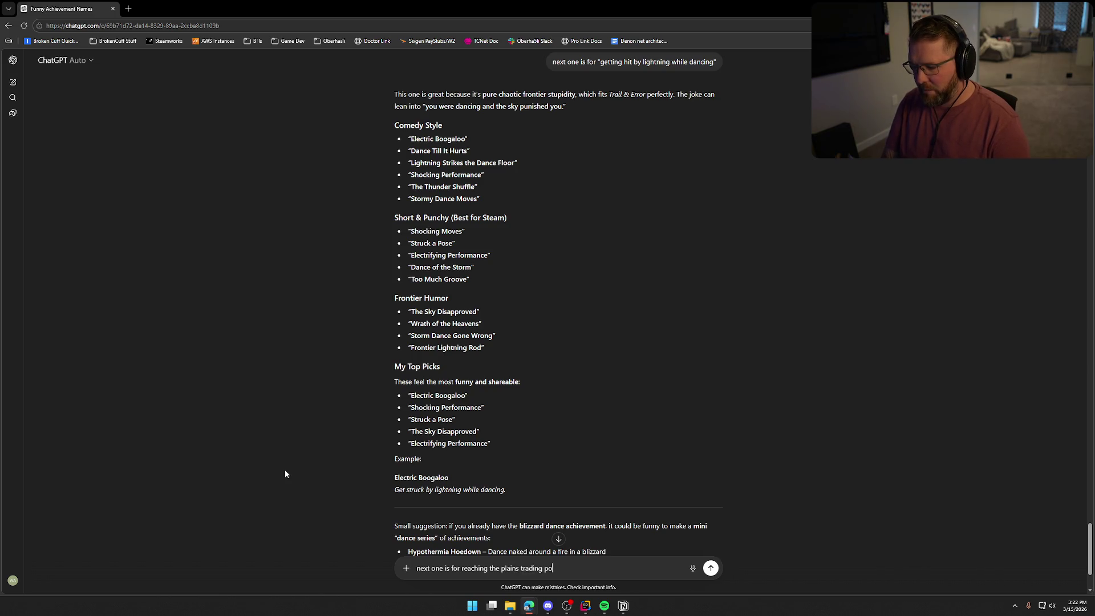
pyautogui.write('st in solo game')
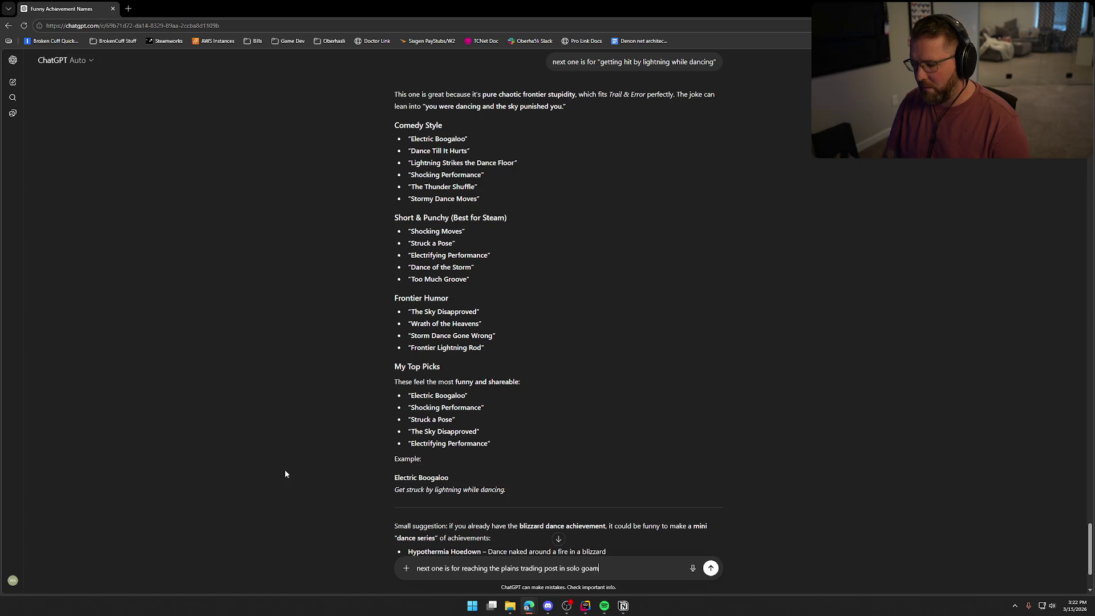
pyautogui.press('Return')
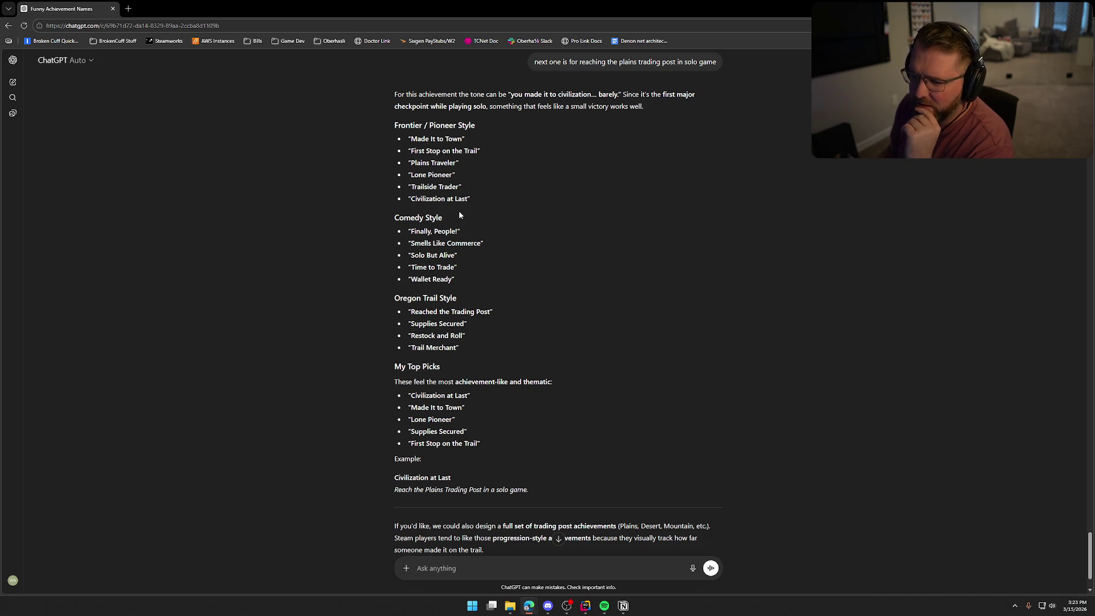
# - Copy the suggested name 'First Stop on the Trail' from ChatGPT's answer
pyautogui.moveTo(410, 199); pyautogui.dragTo(467, 202)
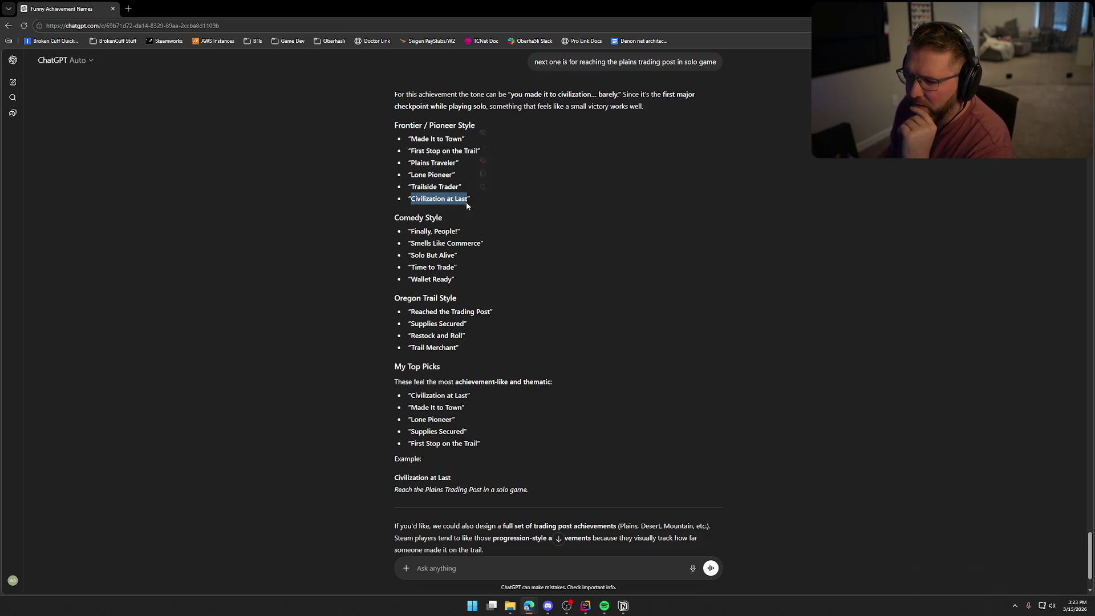
pyautogui.click(275, 212)
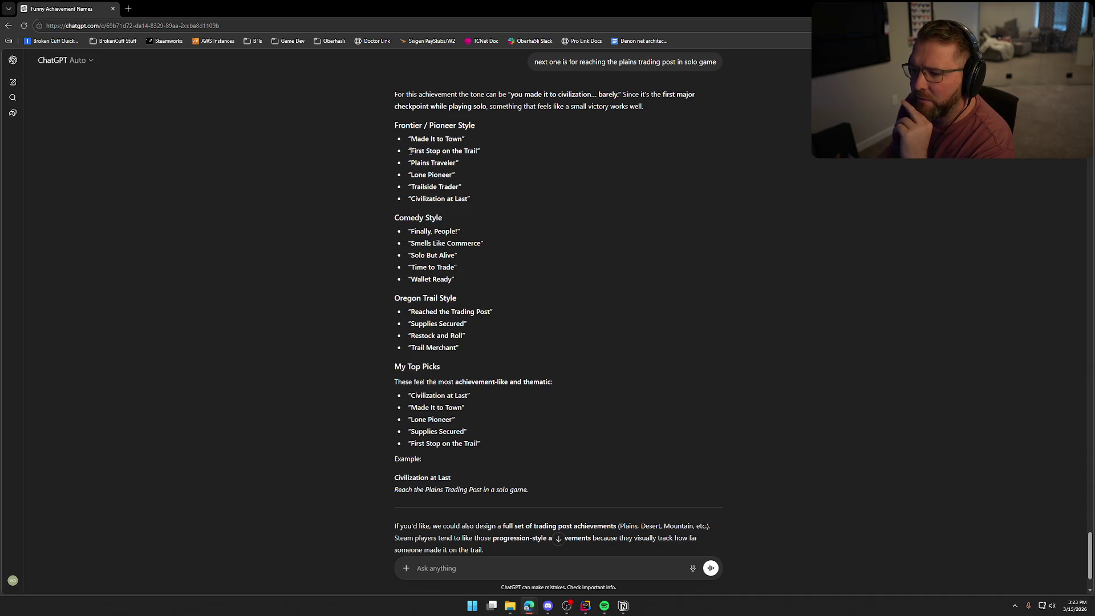
pyautogui.moveTo(410, 150); pyautogui.dragTo(477, 151)
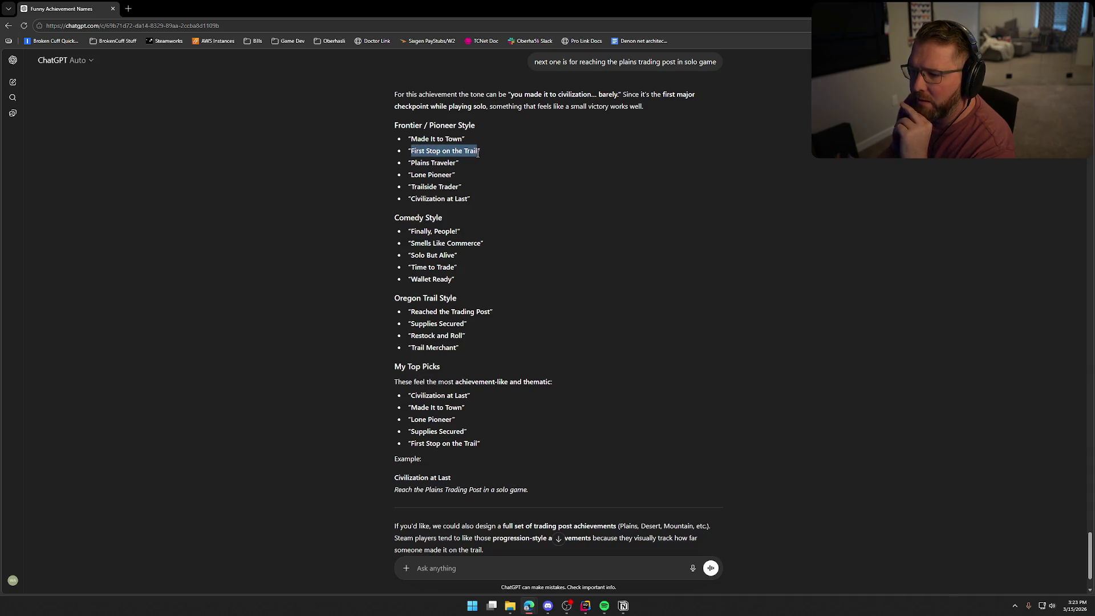
pyautogui.click(480, 208)
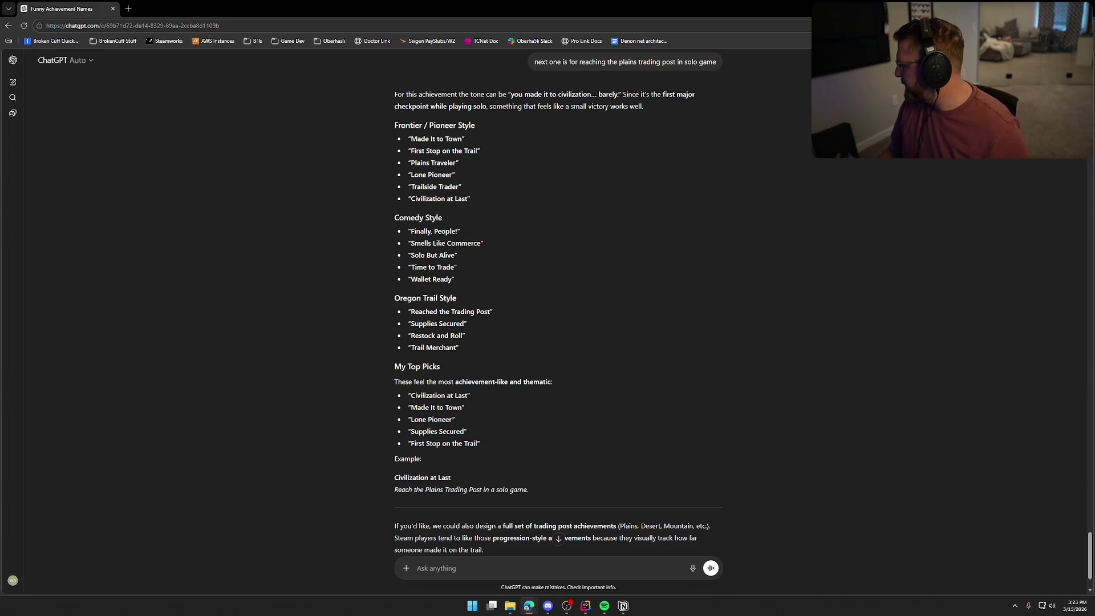
pyautogui.hotkey('alt', 'Tab')
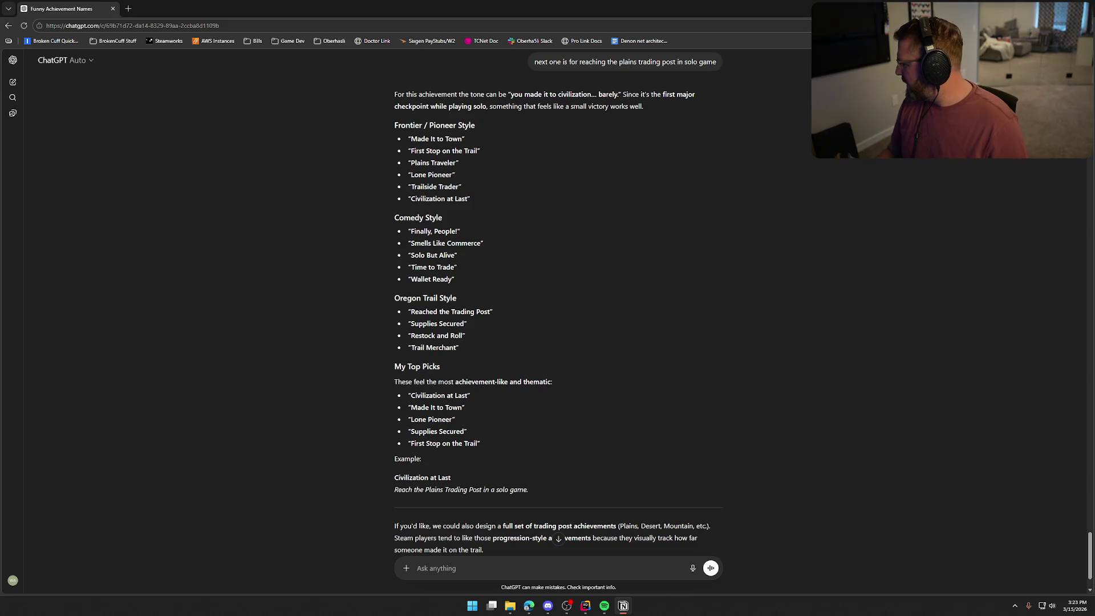
# - Ask ChatGPT for names for reaching the desert trading post in a solo game
pyautogui.click(569, 559)
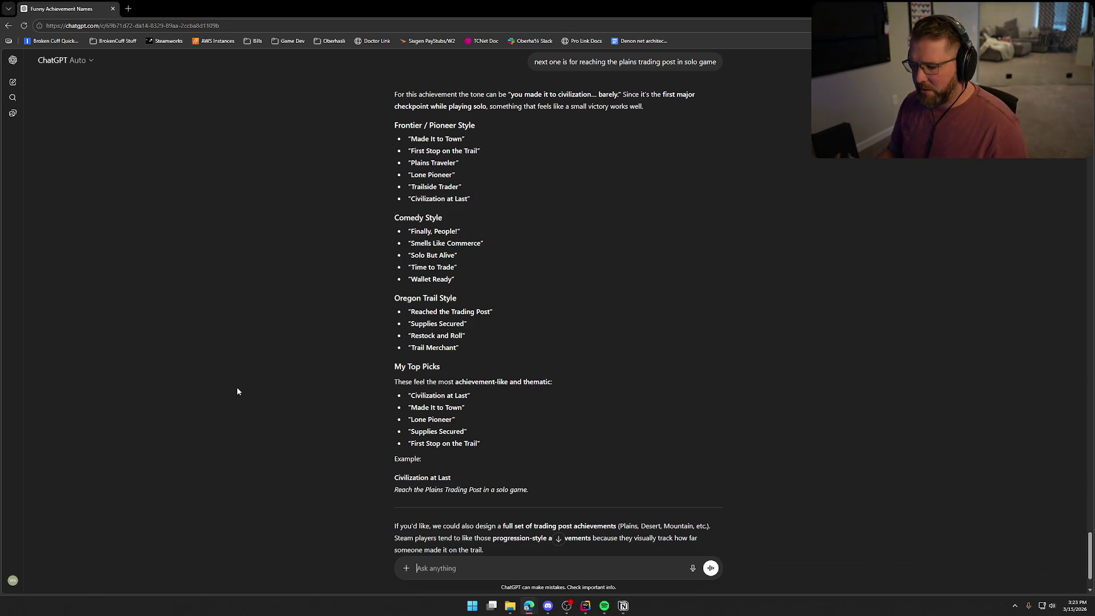
pyautogui.write('next one is f')
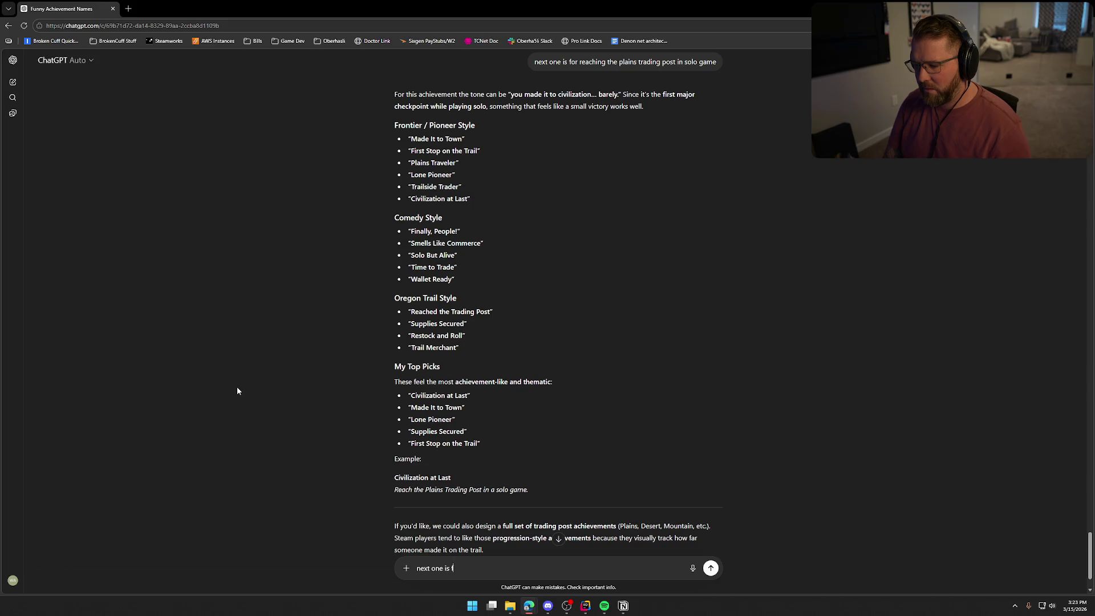
pyautogui.write('or reachi')
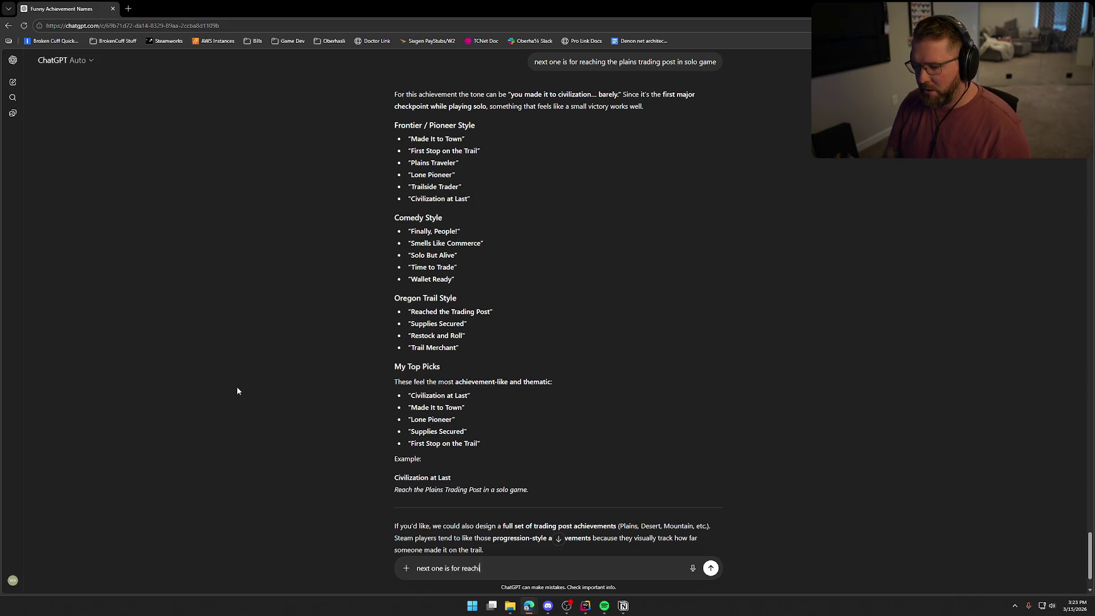
pyautogui.write('ng the desert tradi')
pyautogui.write('ng post ')
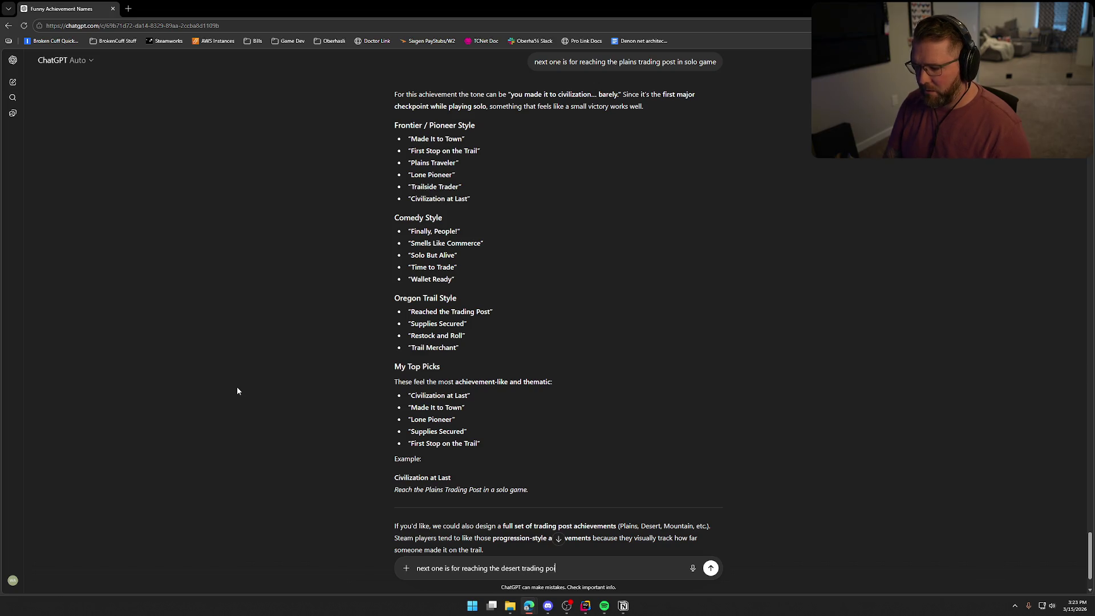
pyautogui.write('in a solo ')
pyautogui.write('game')
pyautogui.press('Return')
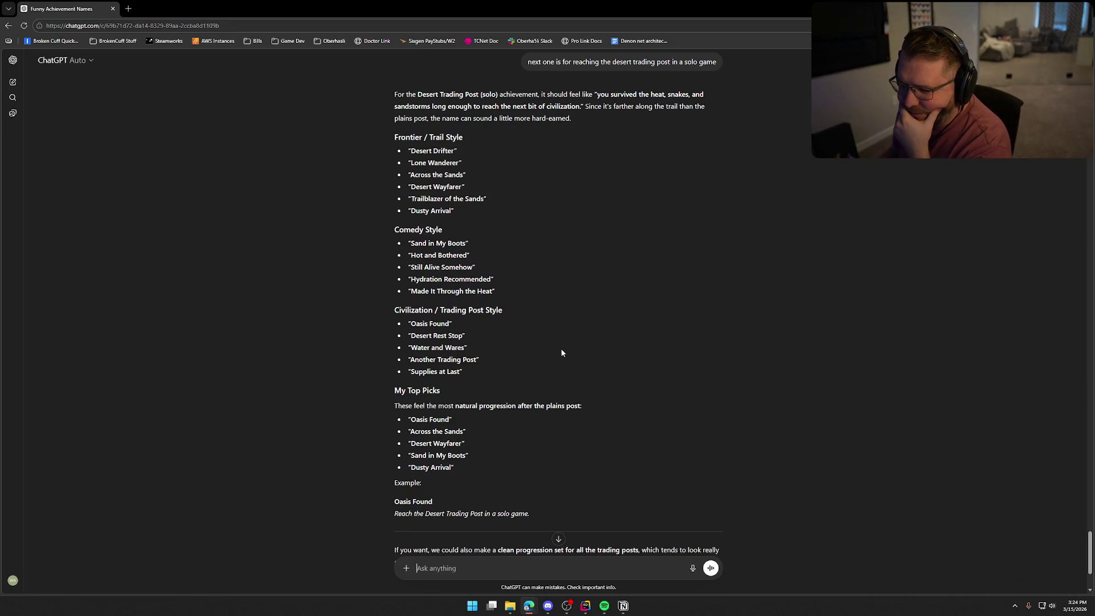
# - Copy the suggested name 'Dusty Arrival' from ChatGPT's answer
pyautogui.scroll(-3, 593, 329)
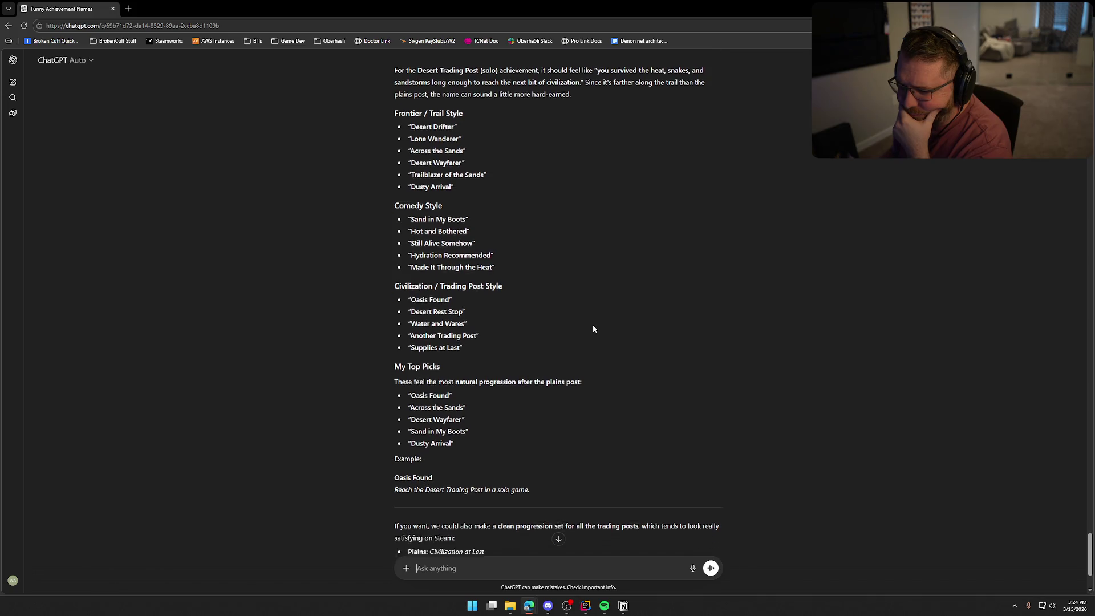
pyautogui.scroll(3, 593, 329)
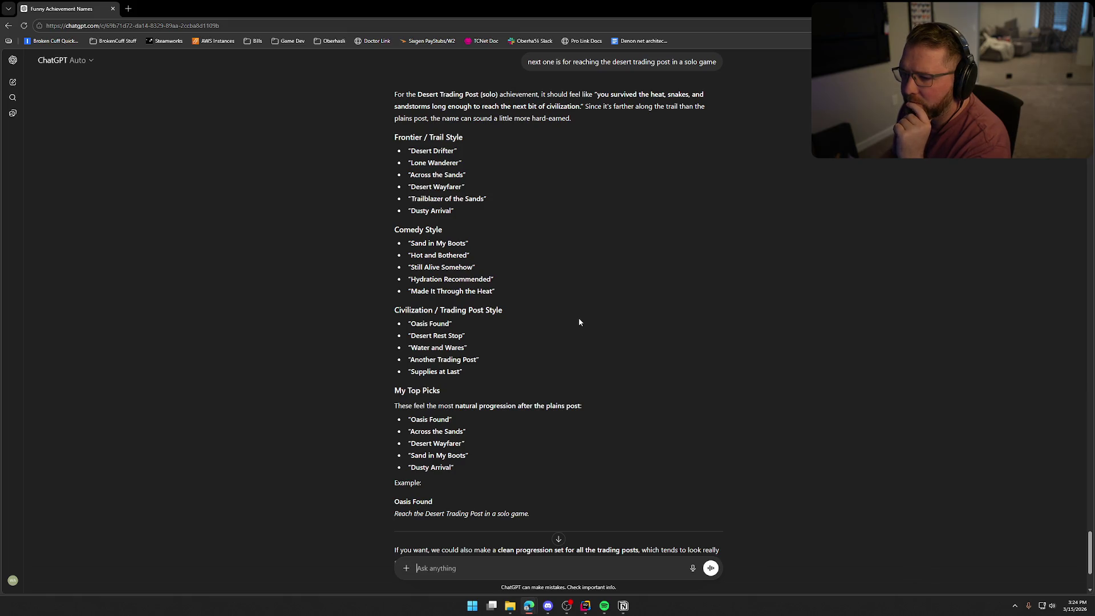
pyautogui.moveTo(411, 211); pyautogui.dragTo(454, 211)
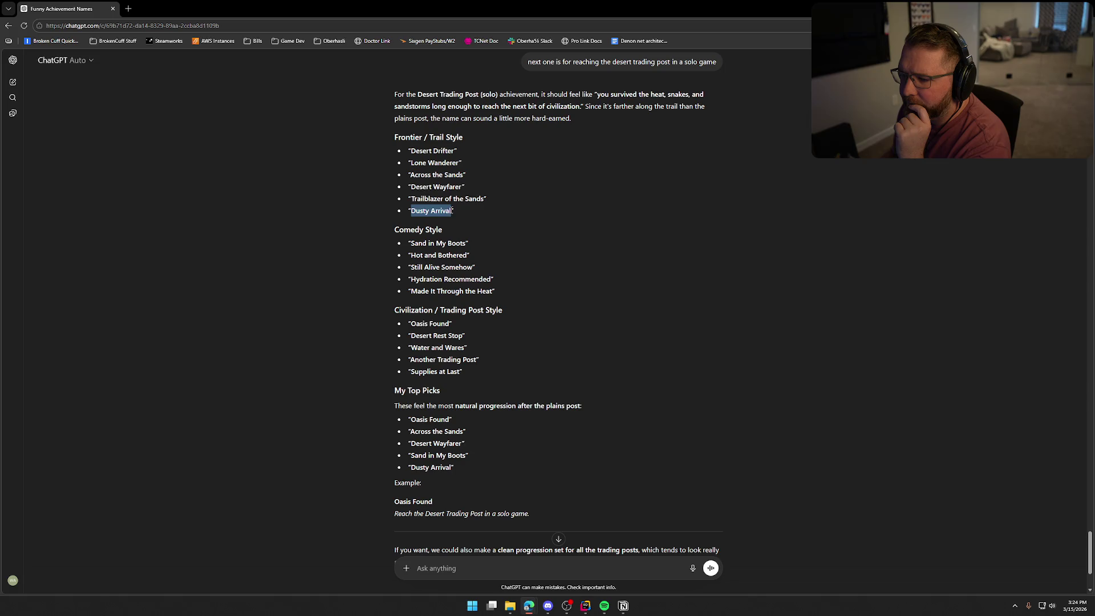
pyautogui.hotkey('ctrl', 'c')
pyautogui.click(506, 246)
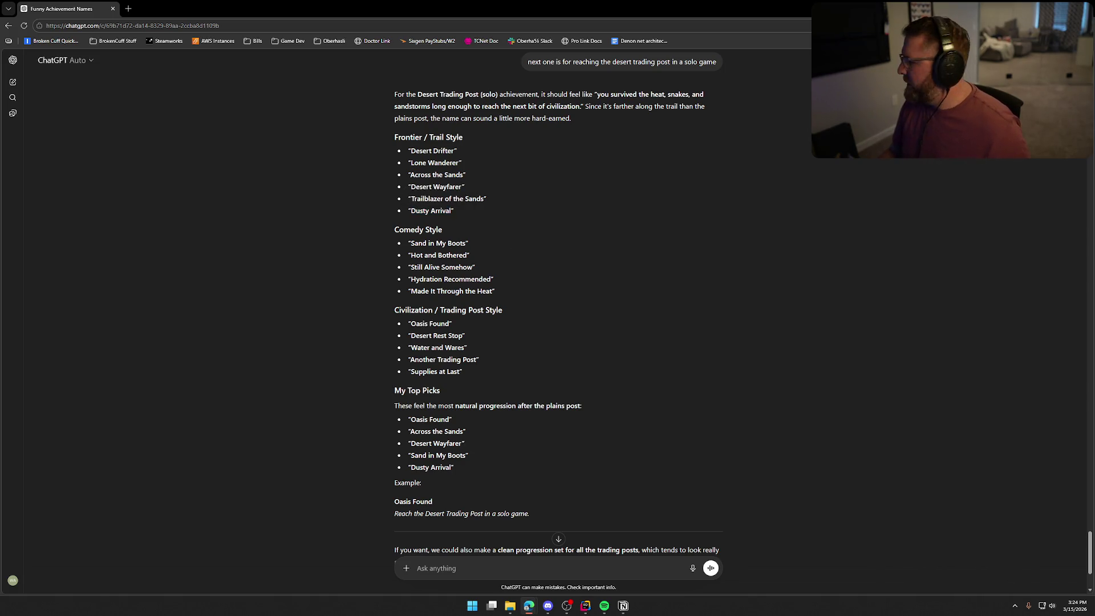
# - Request achievement names for reaching the mountain trading post
pyautogui.hotkey('alt', 'Tab')
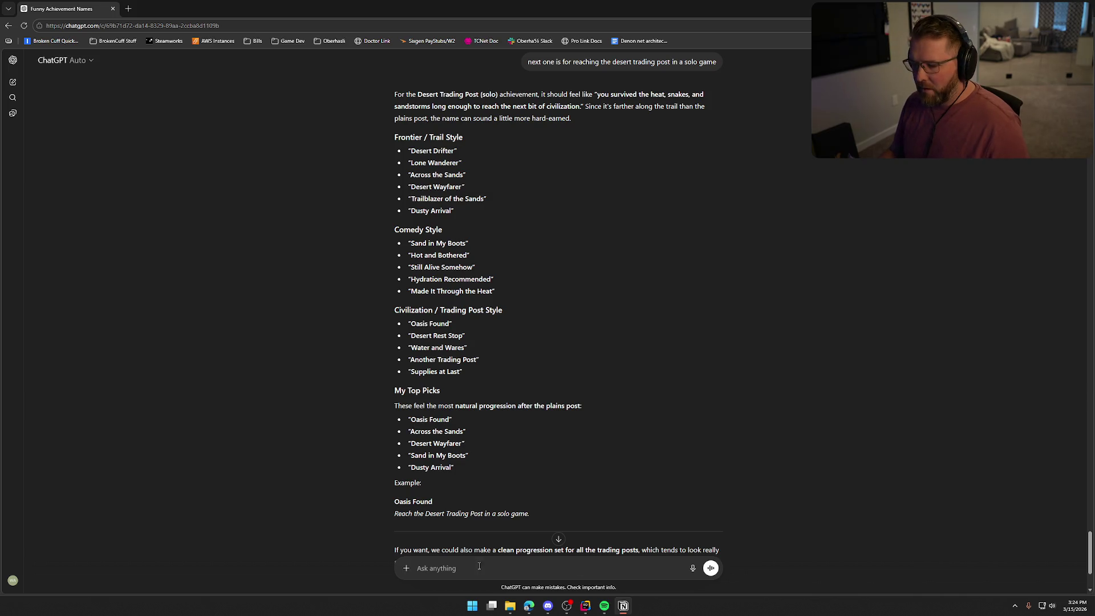
pyautogui.hotkey('alt', 'Tab')
pyautogui.write('next one is for reachin')
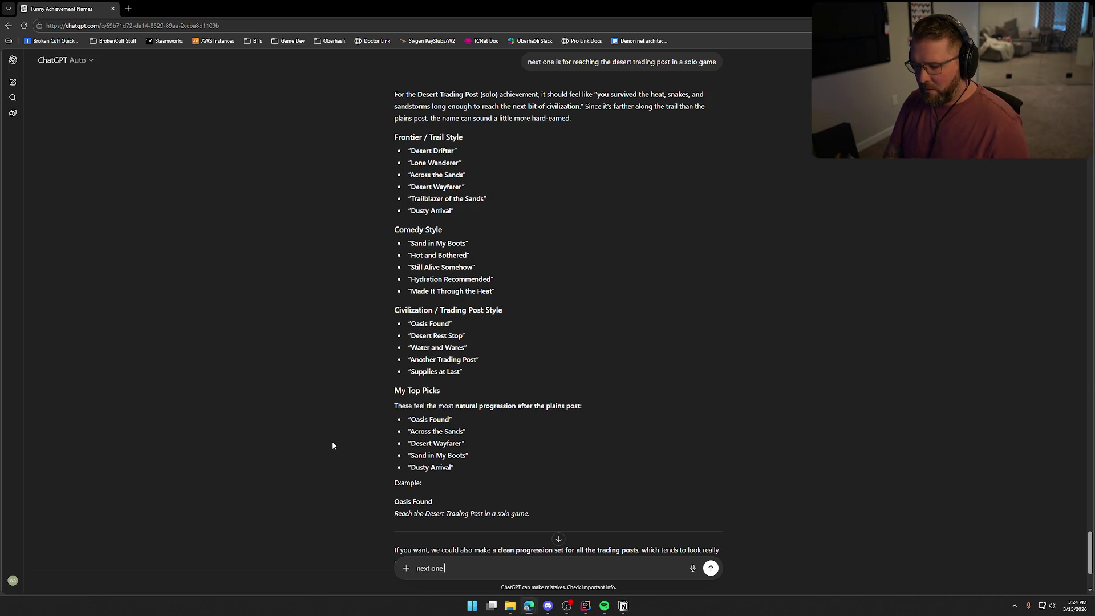
pyautogui.write('g the ')
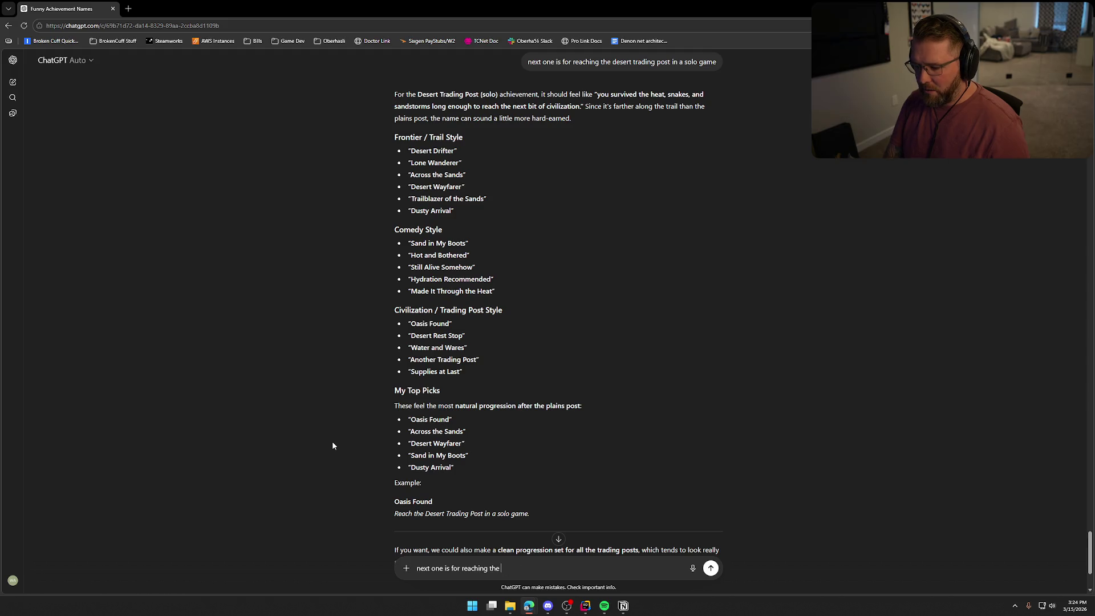
pyautogui.write('mountain trading post')
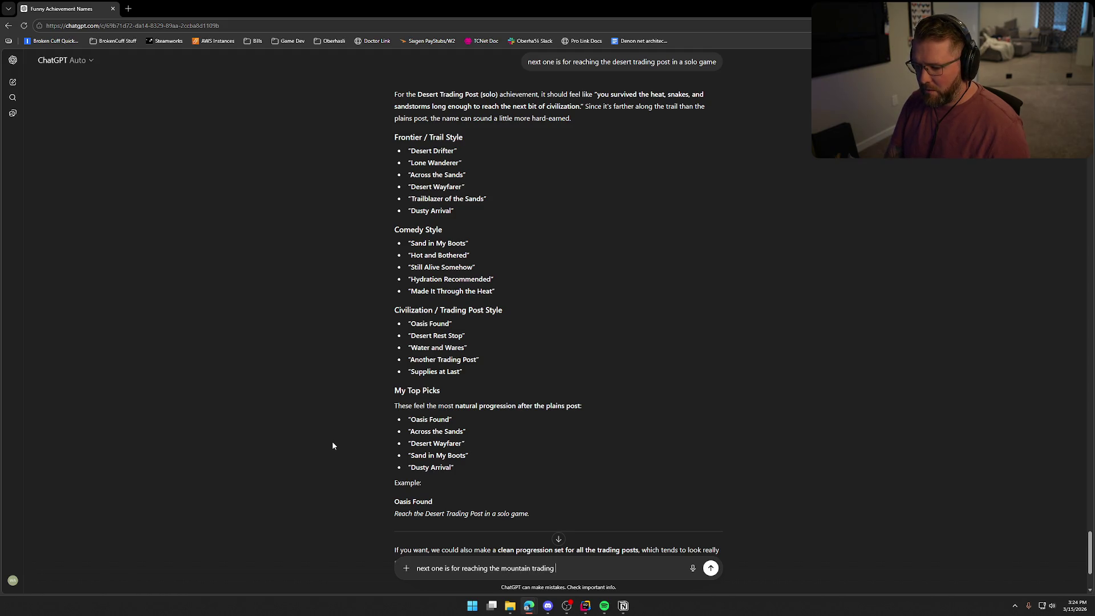
pyautogui.press('Return')
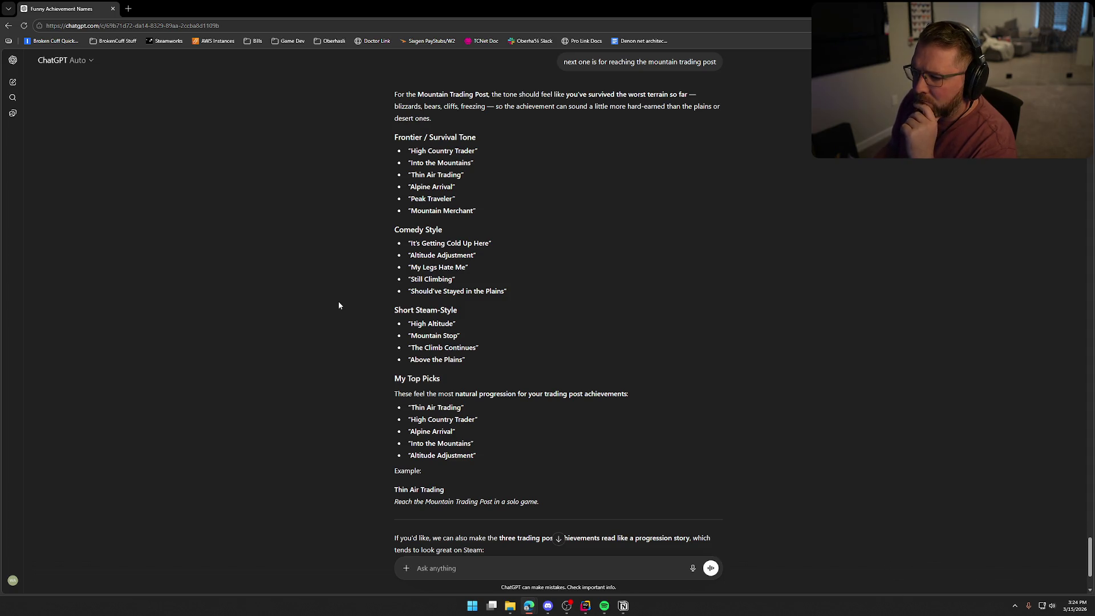
# - Review the mountain suggestions, including 'Should've Stayed in the Plains'
pyautogui.scroll(-1, 342, 307)
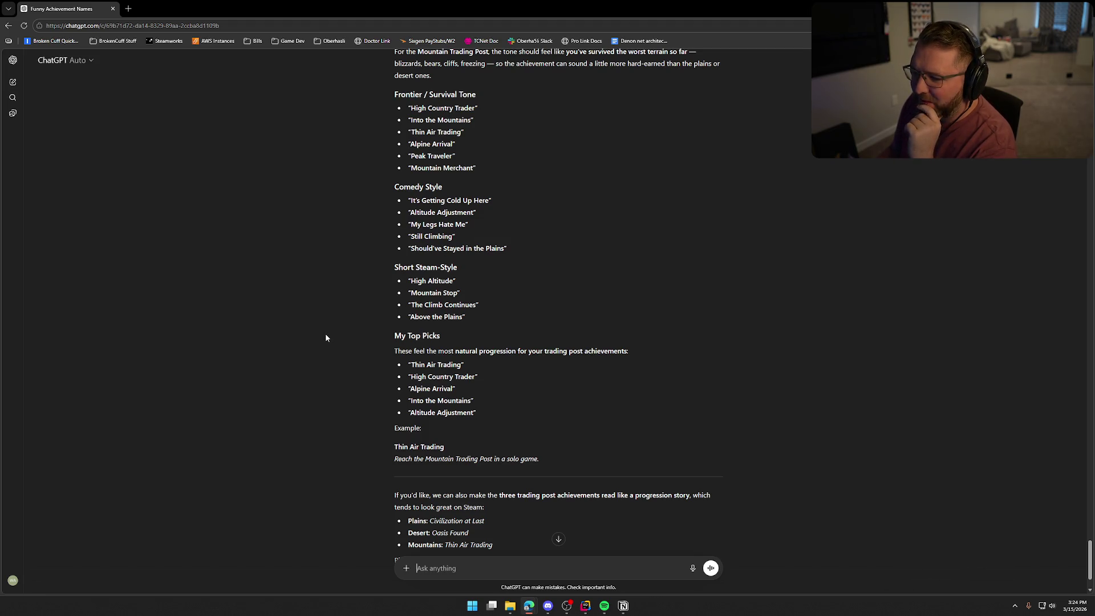
pyautogui.moveTo(415, 248); pyautogui.dragTo(504, 256)
pyautogui.click(240, 297)
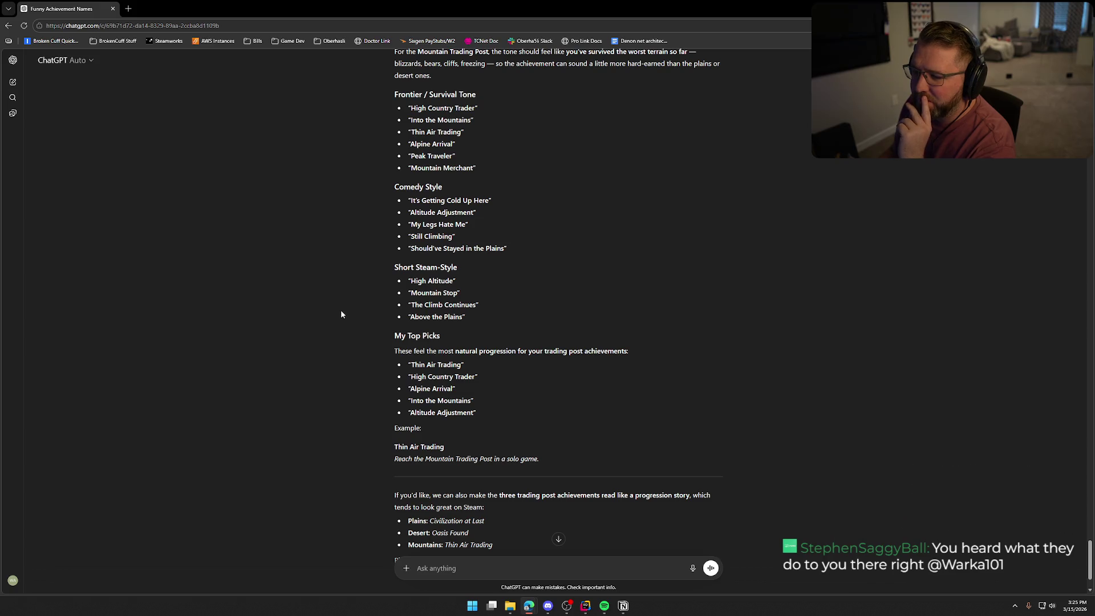
pyautogui.scroll(1, 490, 299)
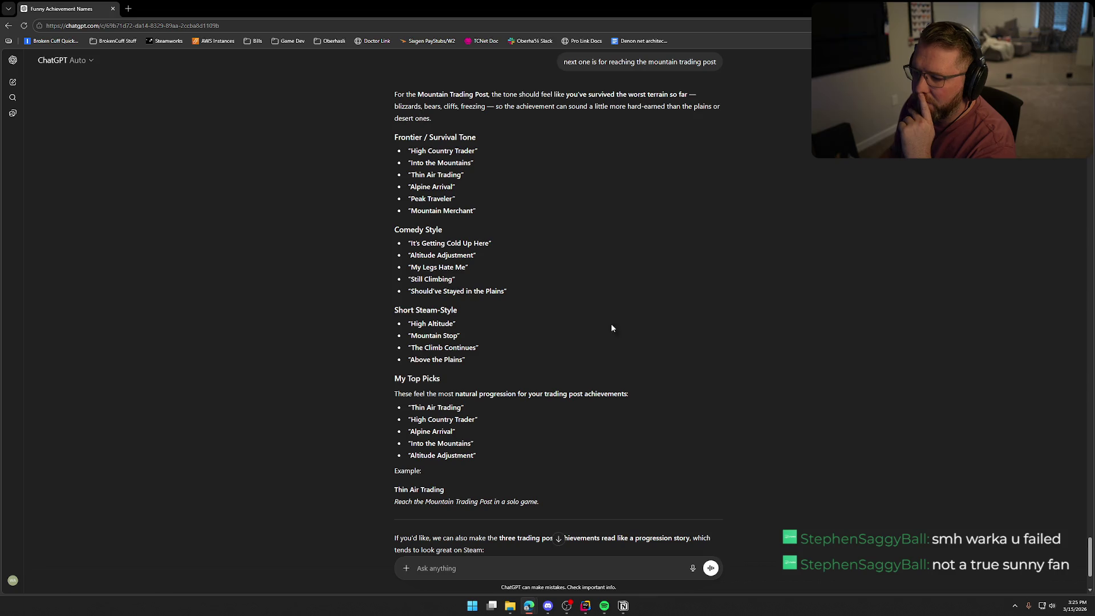
# - Ask ChatGPT for achievement names for "stealing an npc's wagon"
pyautogui.hotkey('alt', 'Tab')
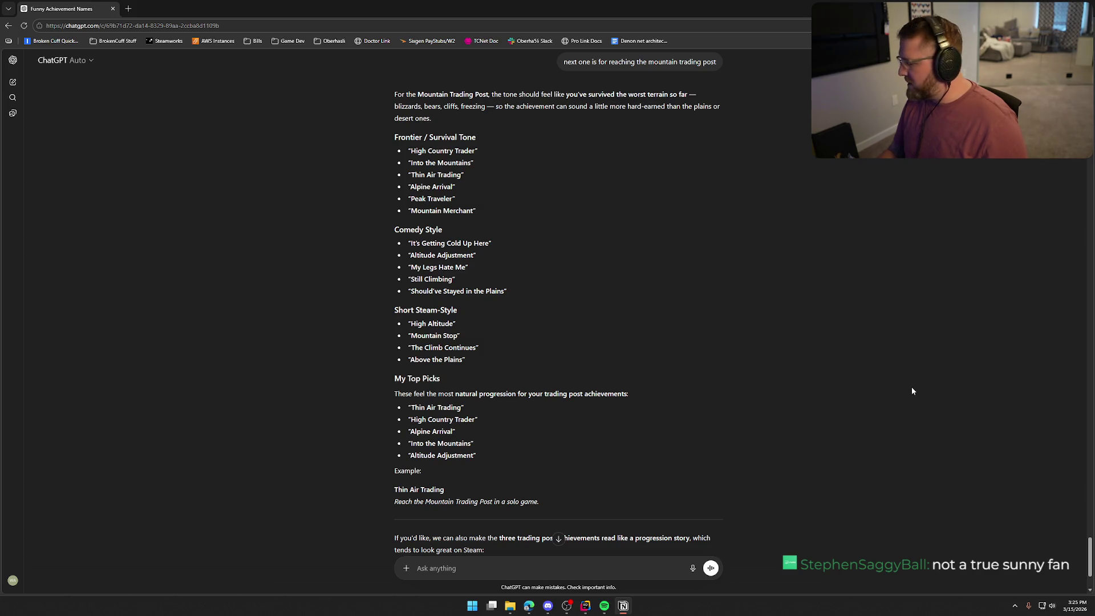
pyautogui.click(246, 507)
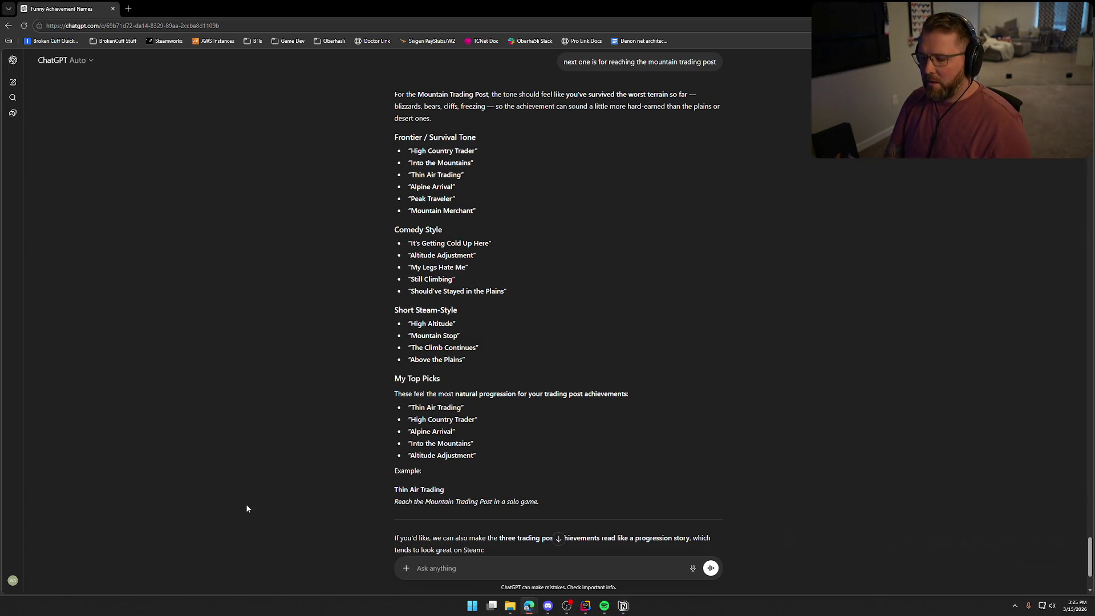
pyautogui.write('last one for now ')
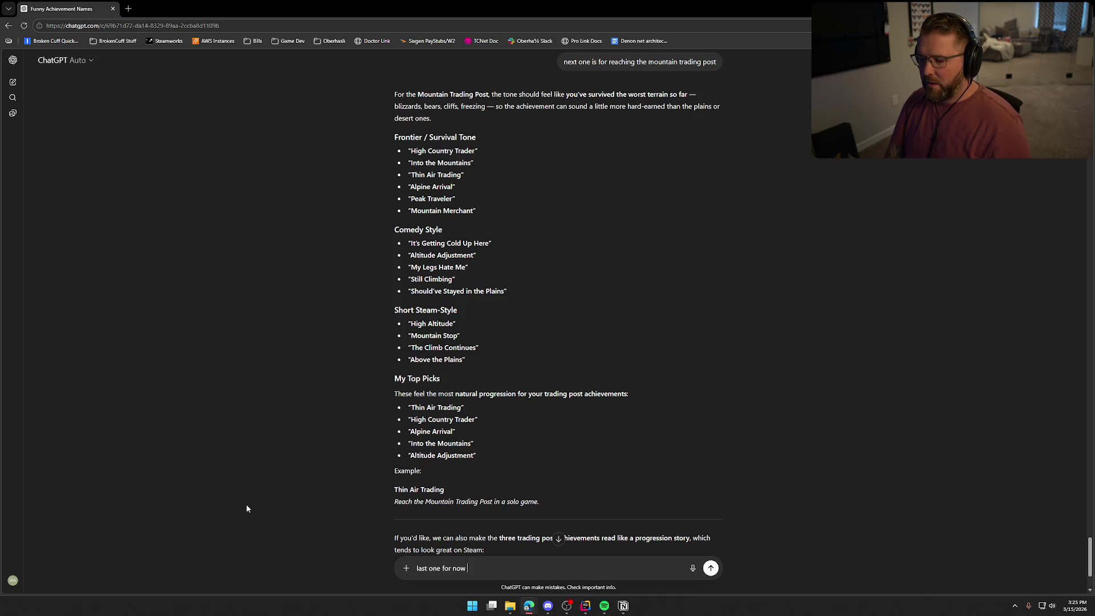
pyautogui.write('is for "stealing an')
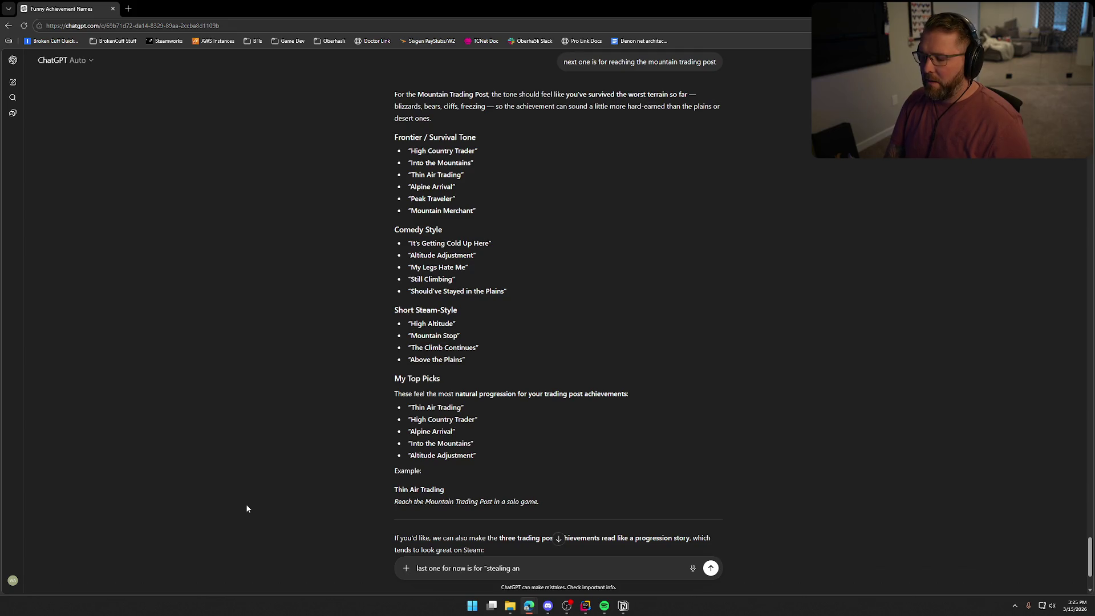
pyautogui.write(' npc\'s wagon"')
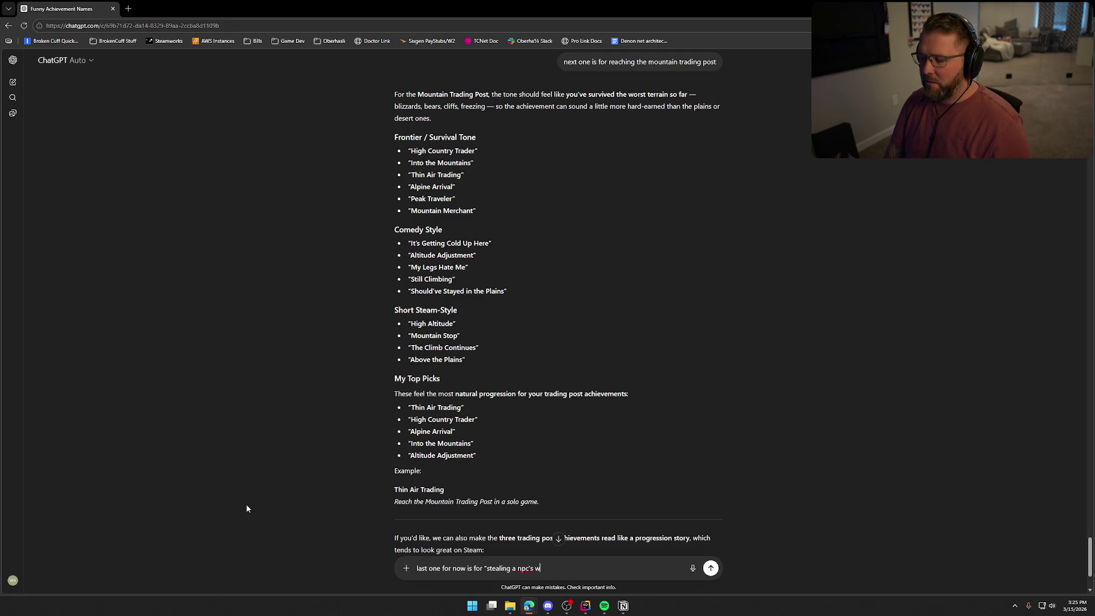
pyautogui.press('Return')
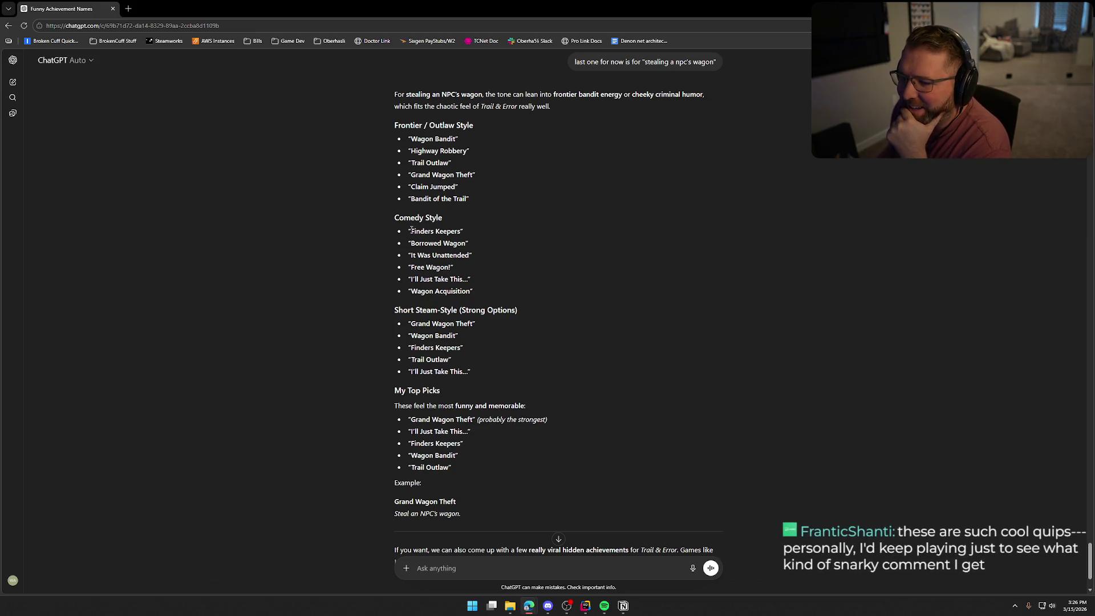
# - Note 'Finders Keepers' from the Comedy Style list, then close the ChatGPT tab
pyautogui.moveTo(409, 231); pyautogui.dragTo(461, 231)
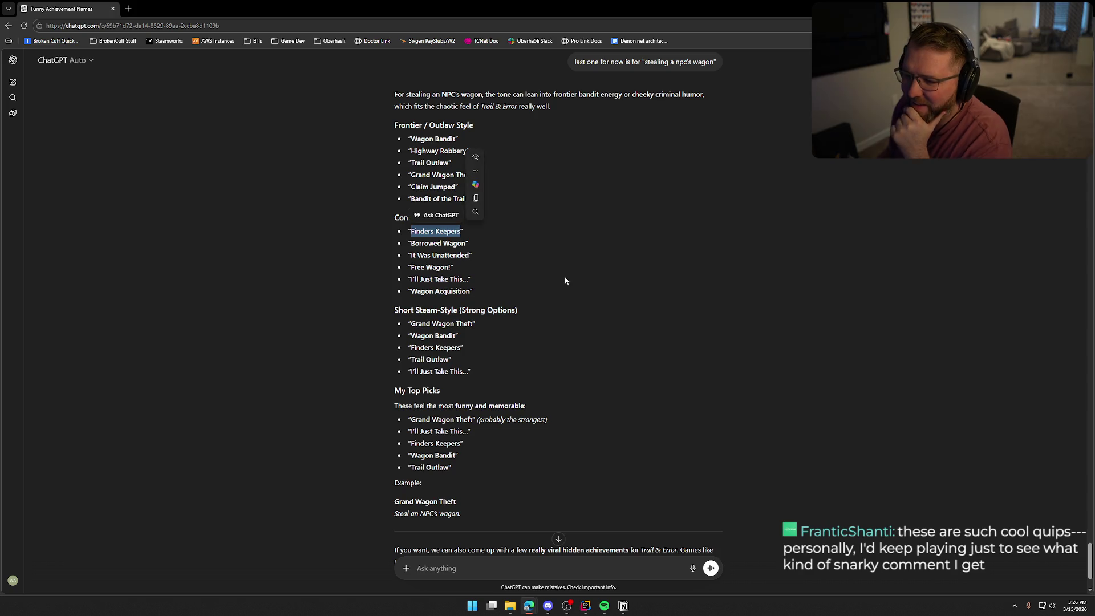
pyautogui.click(292, 244)
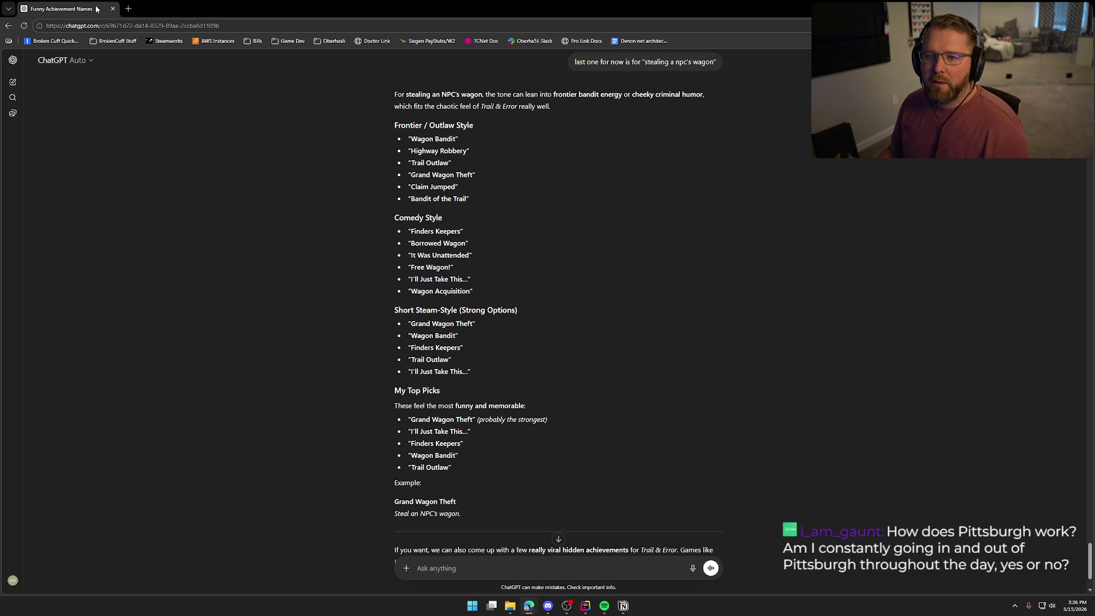
pyautogui.click(112, 9)
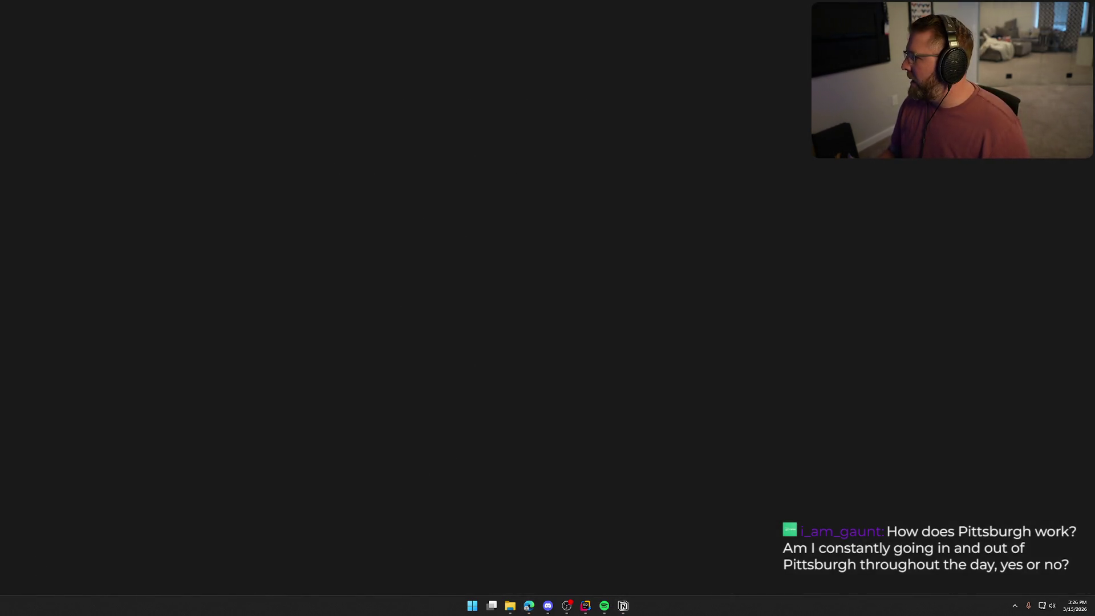
# - Restore the Notion To Do window and move it into place on screen
pyautogui.click(624, 606)
pyautogui.moveTo(992, 104)
pyautogui.mouseDown()
pyautogui.moveTo(390, 74)
pyautogui.moveTo(367, 59)
pyautogui.mouseUp()
pyautogui.hotkey('alt', 'Tab')
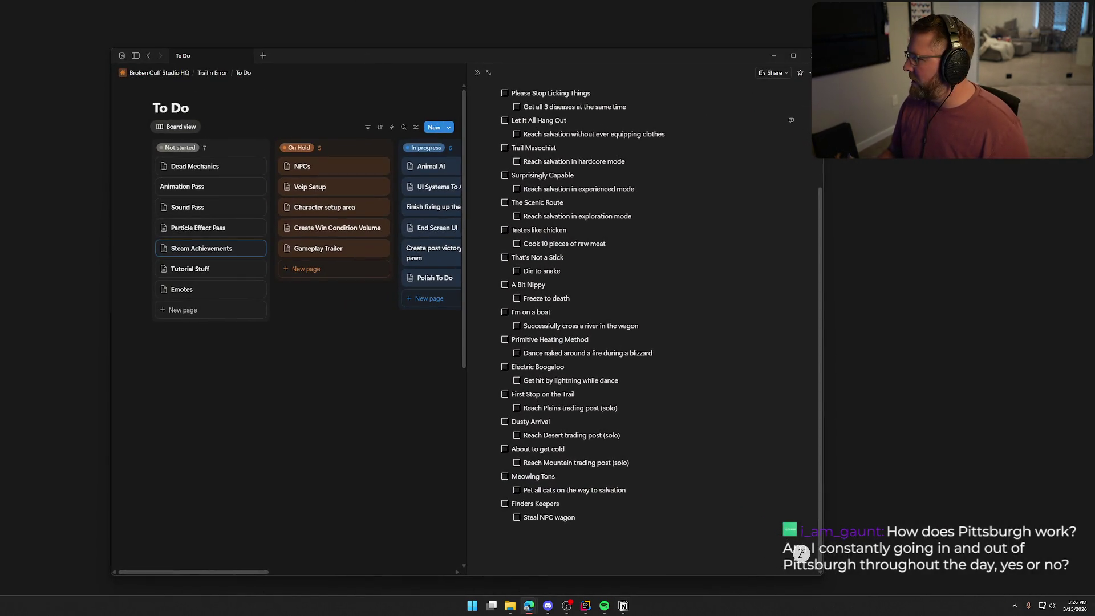